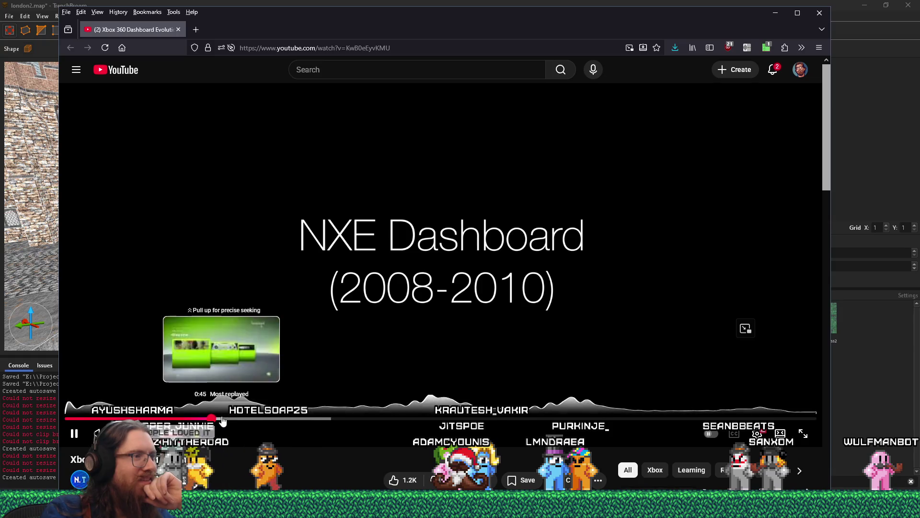
Step: Skip the Xbox 360 dashboard video ahead twice, then close the YouTube tab
{"action": "left_click_drag", "start_coordinate": [221, 419], "coordinate": [366, 419]}
{"action": "left_click", "coordinate": [429, 420]}
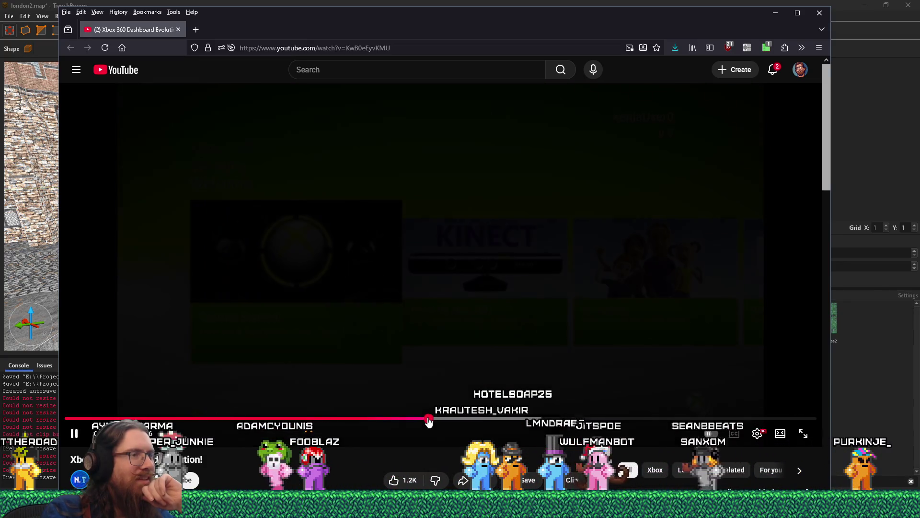
{"action": "left_click", "coordinate": [178, 29]}
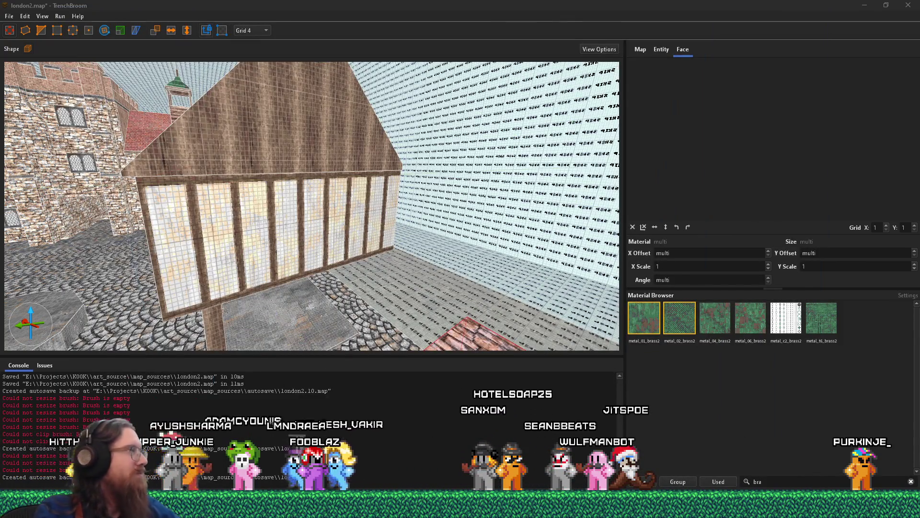
Step: Select the wooden arch and its top corner braces, leaving the right pillar unselected
{"action": "key", "text": "w"}
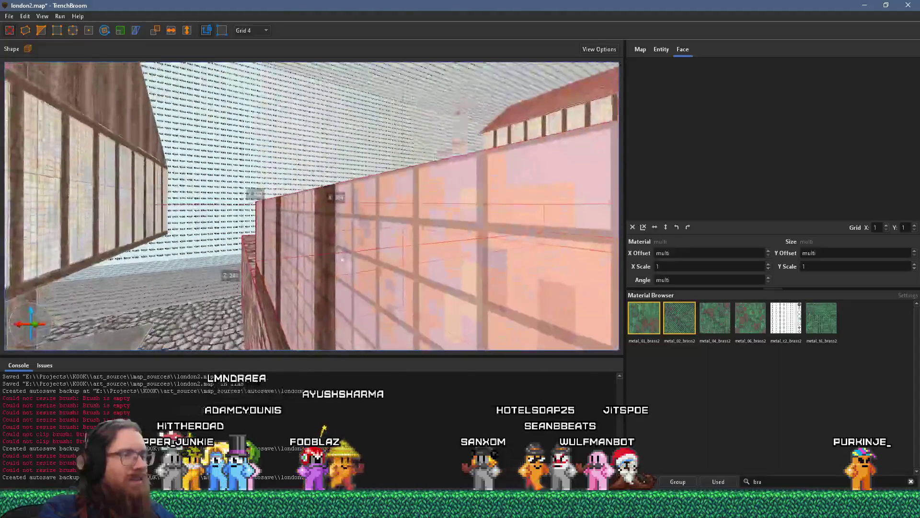
{"action": "key", "text": "s"}
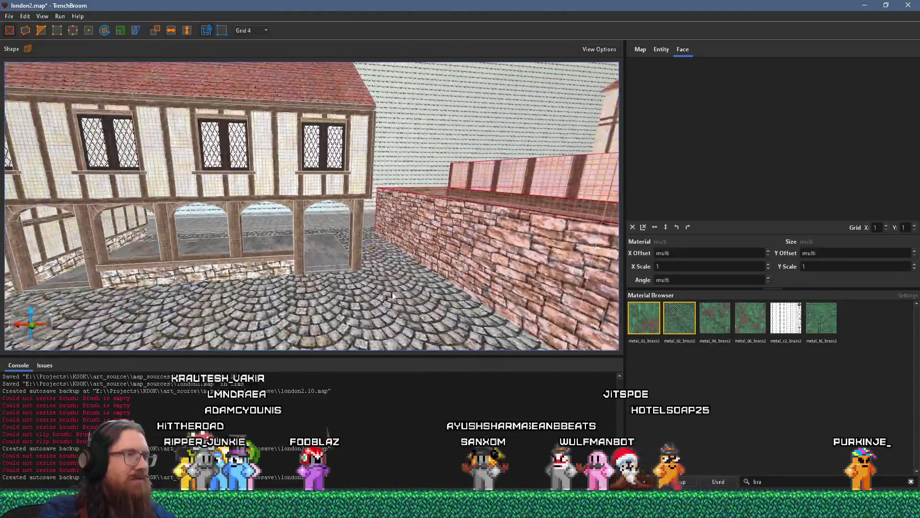
{"action": "key", "text": "Escape"}
{"action": "key", "text": "w"}
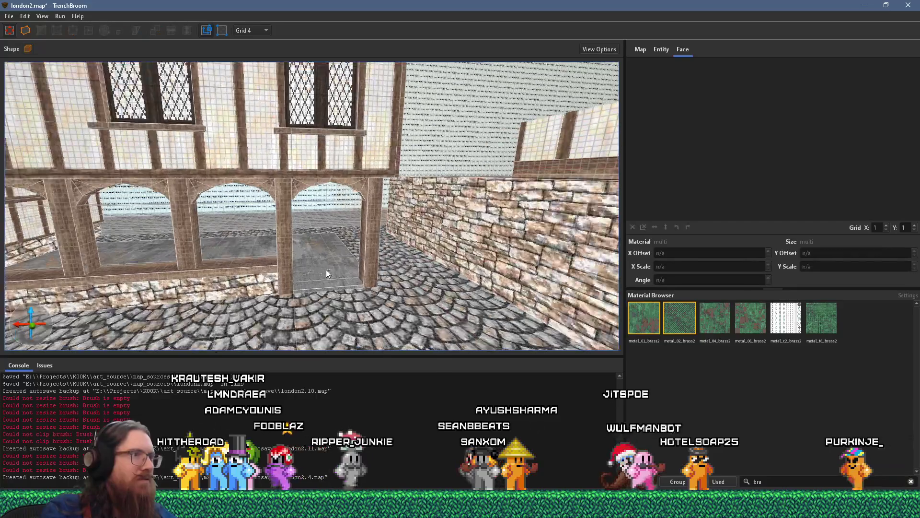
{"action": "key", "text": "s"}
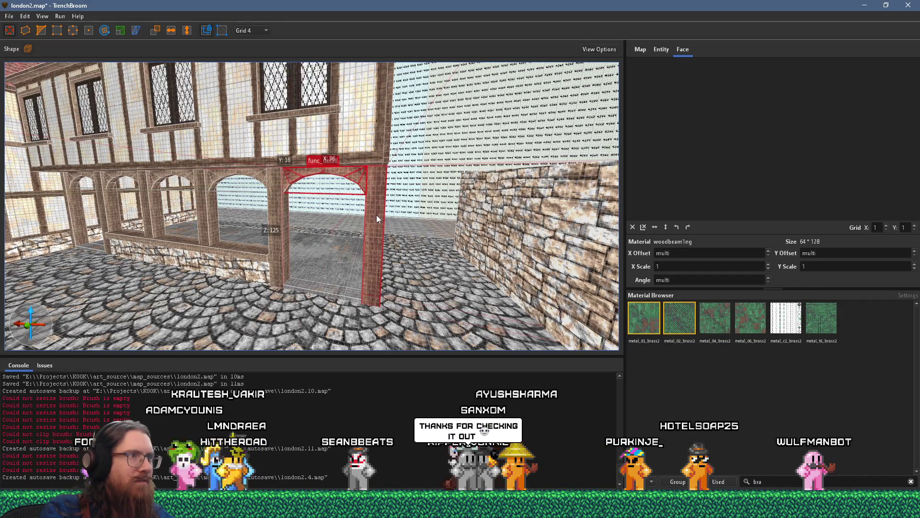
{"action": "key", "text": "w"}
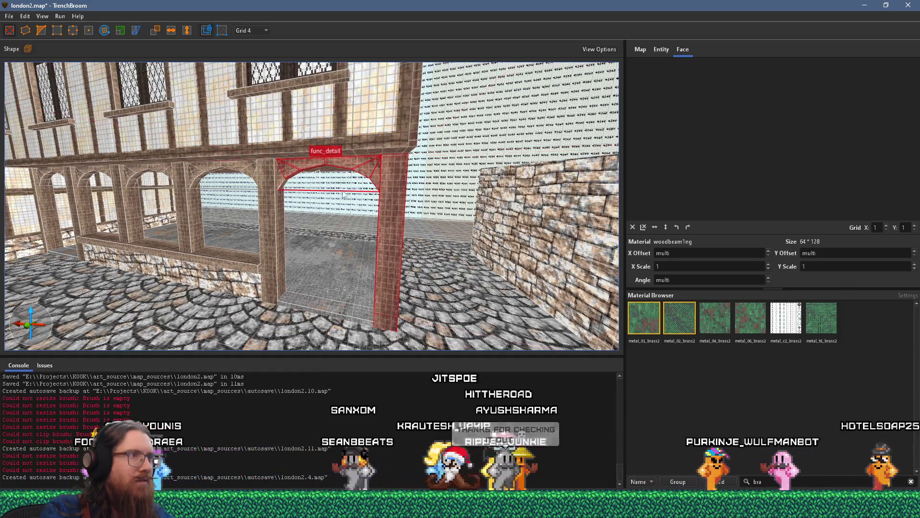
{"action": "left_click", "coordinate": [293, 178]}
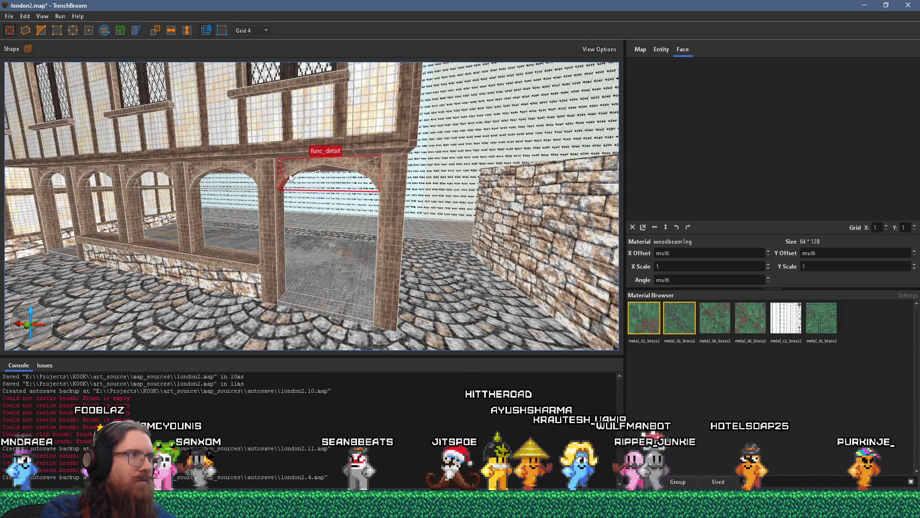
{"action": "left_click", "coordinate": [366, 169]}
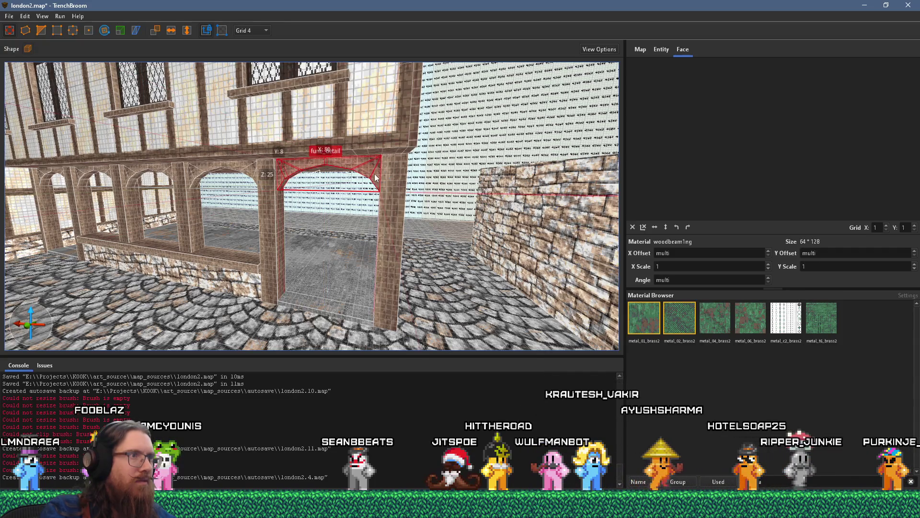
Step: Group the arch pieces as WoodArchTudor1 and create a linked duplicate of the group
{"action": "right_click", "coordinate": [376, 178]}
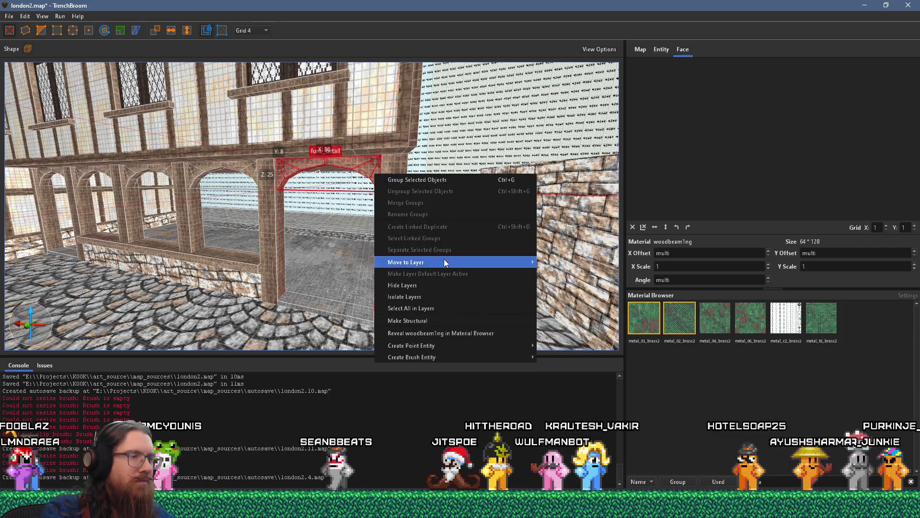
{"action": "left_click", "coordinate": [440, 181]}
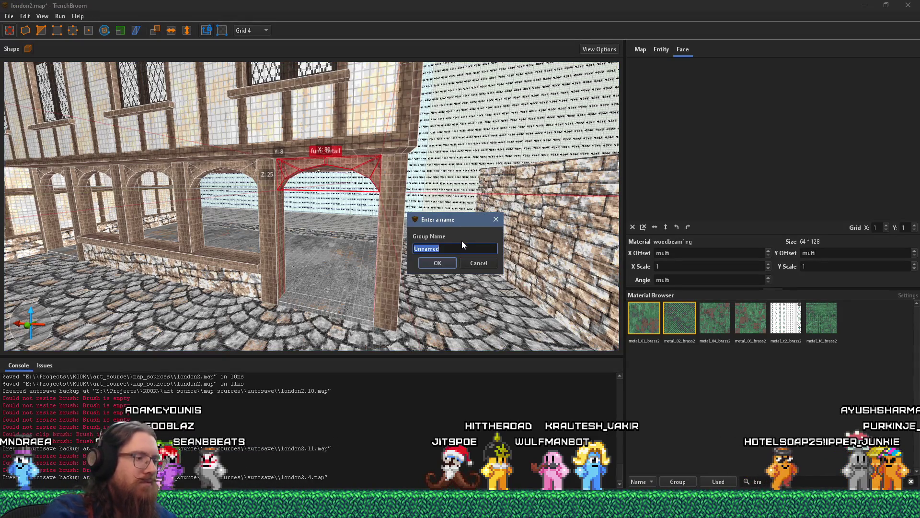
{"action": "type", "text": "WoodArchTu"}
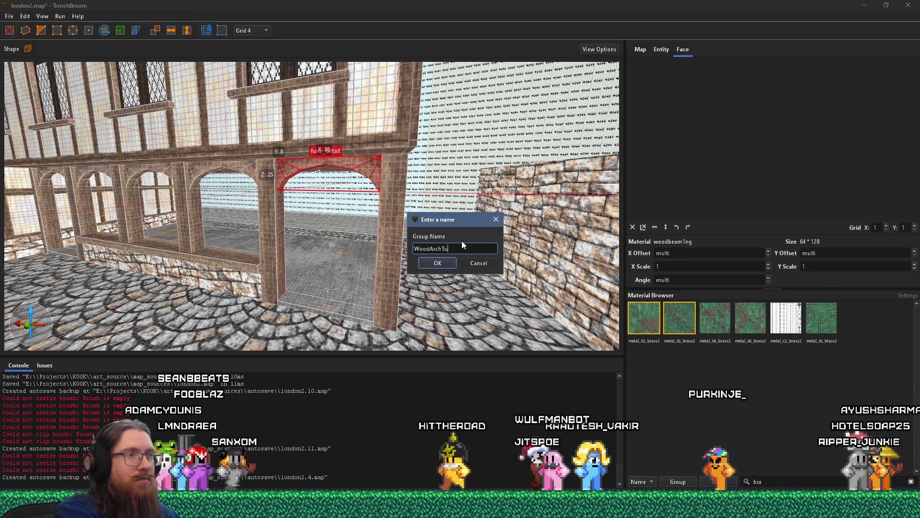
{"action": "type", "text": "1"}
{"action": "key", "text": "Return"}
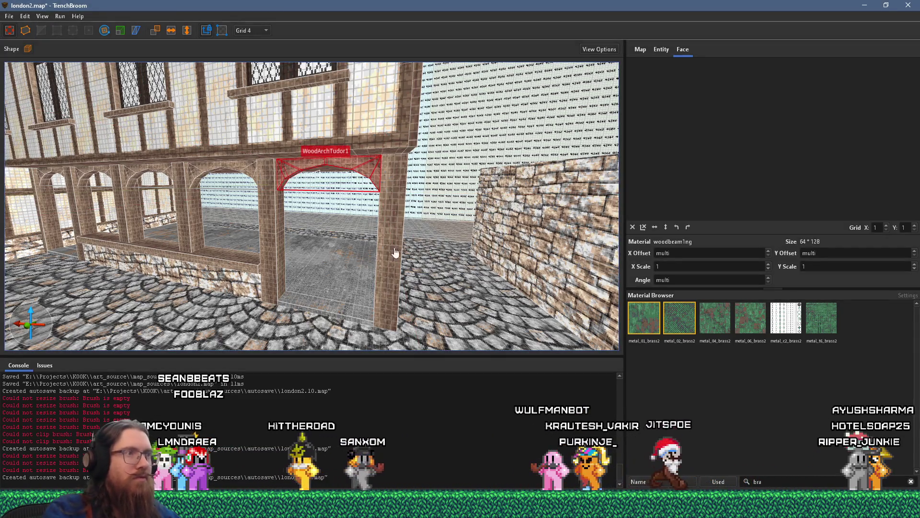
{"action": "right_click", "coordinate": [400, 254]}
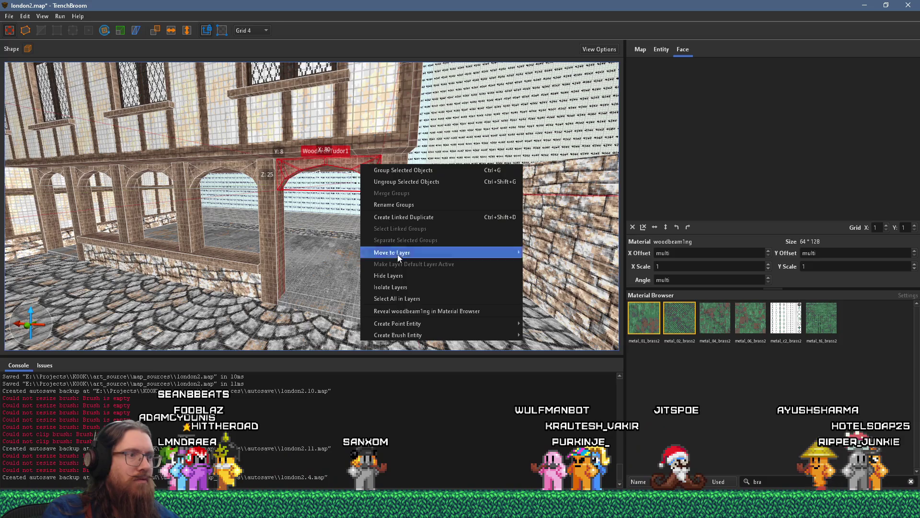
{"action": "left_click", "coordinate": [433, 213]}
Step: Slide the arch copy right along the wall, shifting the stone wall right to fit
{"action": "left_click_drag", "start_coordinate": [333, 225], "coordinate": [505, 237]}
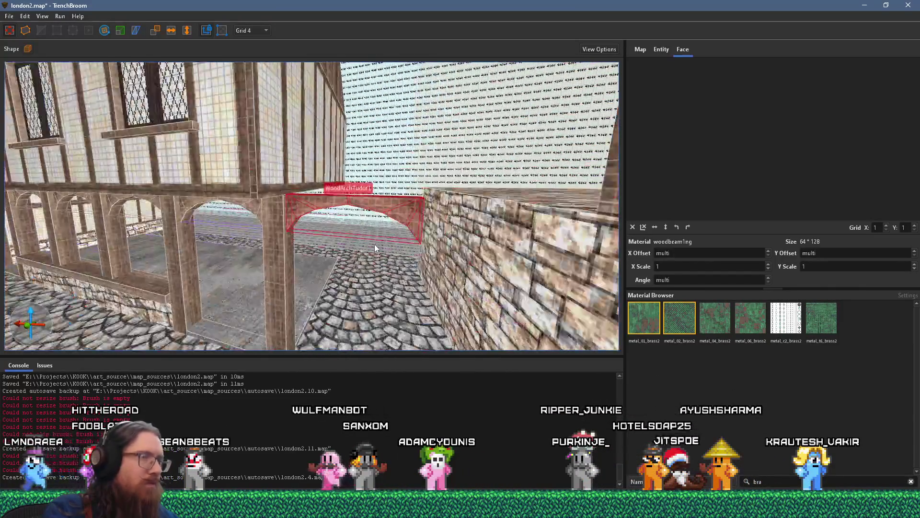
{"action": "key", "text": "w"}
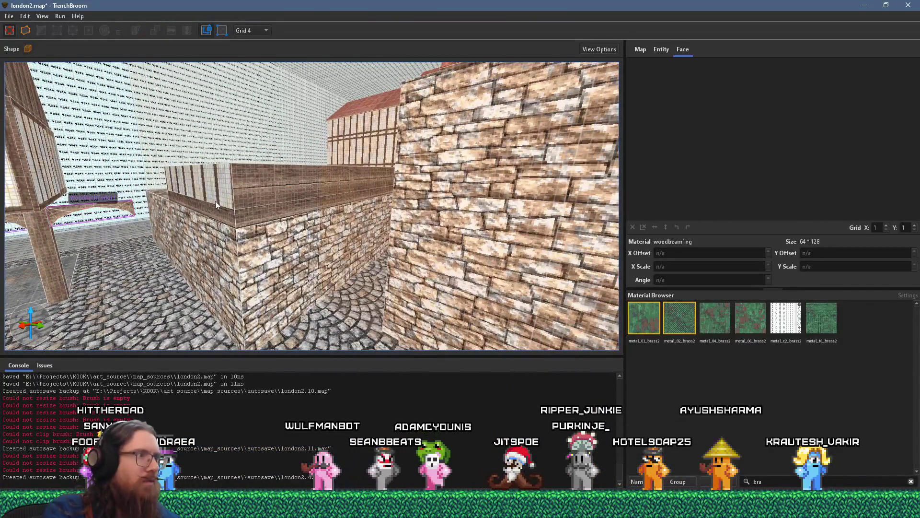
{"action": "left_click", "coordinate": [215, 205]}
{"action": "left_click_drag", "start_coordinate": [215, 207], "coordinate": [309, 261]}
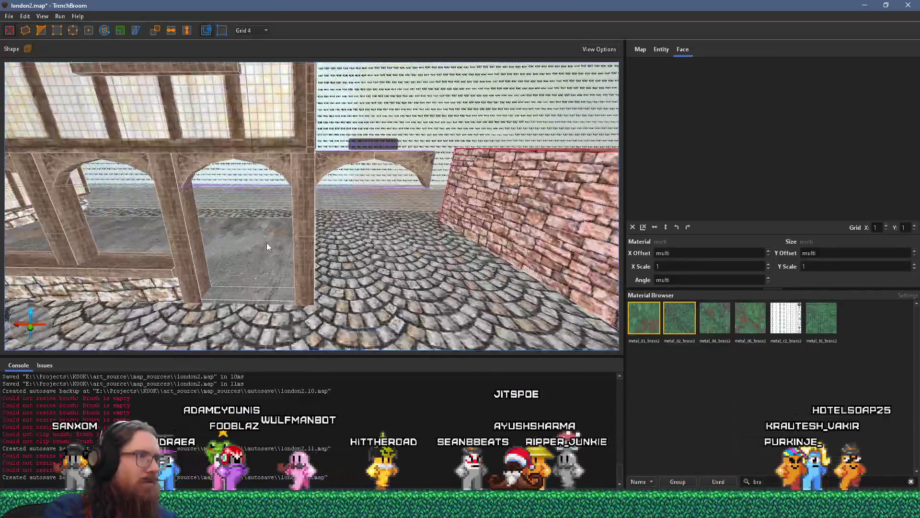
{"action": "left_click", "coordinate": [289, 220]}
{"action": "mouse_move", "coordinate": [289, 219]}
{"action": "left_mouse_down"}
{"action": "mouse_move", "coordinate": [354, 205]}
{"action": "mouse_move", "coordinate": [395, 211]}
{"action": "left_mouse_up"}
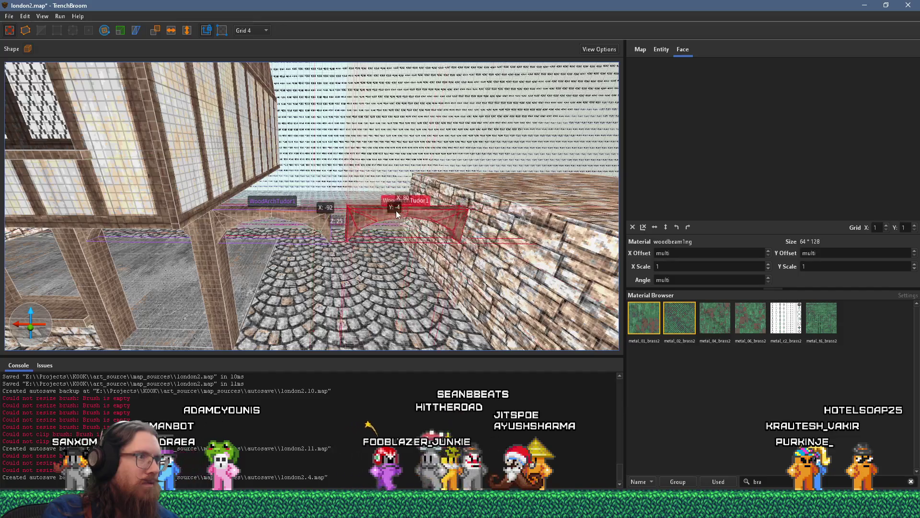
Step: Delete the extra arch on the right
{"action": "left_click", "coordinate": [211, 263]}
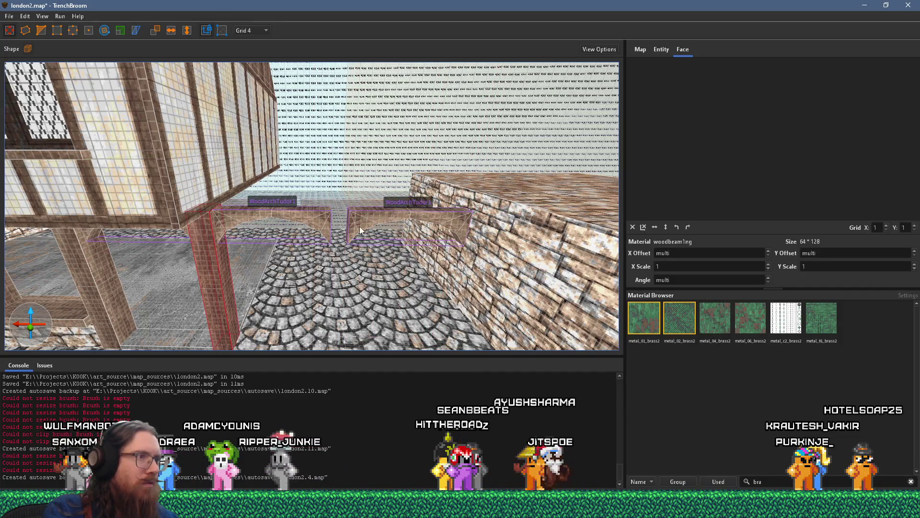
{"action": "key", "text": "Escape"}
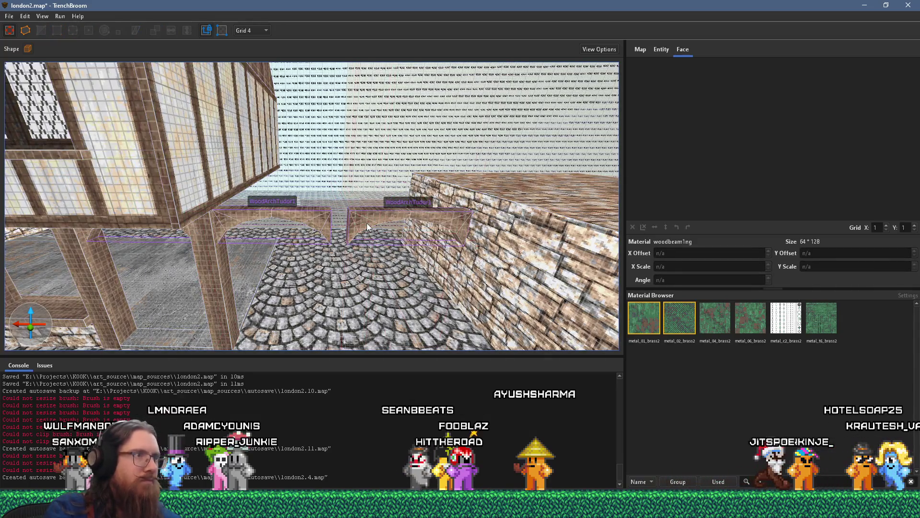
{"action": "left_click", "coordinate": [367, 223]}
{"action": "key", "text": "Delete"}
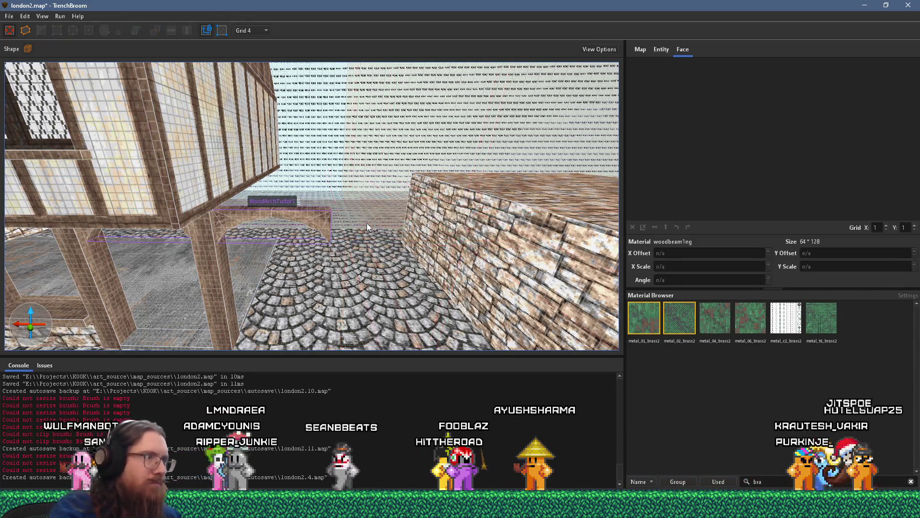
Step: Place a copy of the WoodArchTudor1 arch in the doorway further along the street
{"action": "scroll", "coordinate": [273, 241], "scroll_direction": "up", "scroll_amount": 3}
{"action": "scroll", "coordinate": [331, 195], "scroll_direction": "down", "scroll_amount": 3}
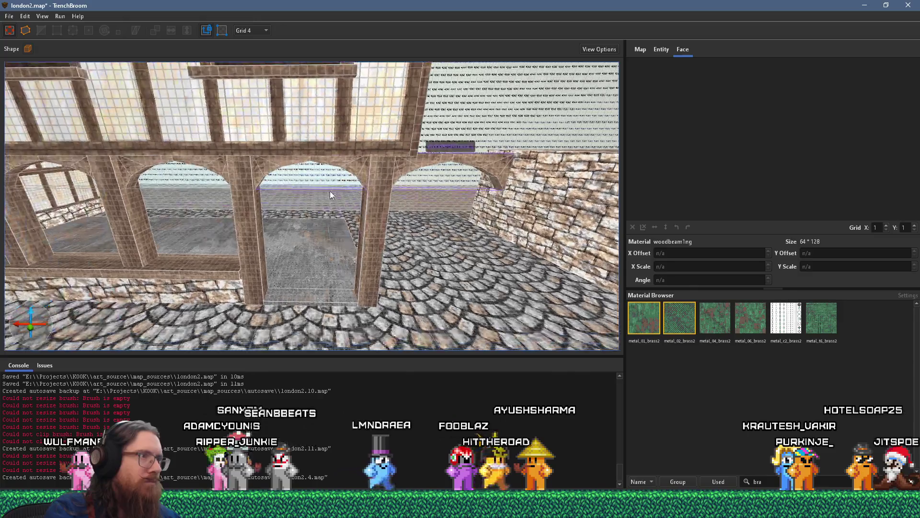
{"action": "scroll", "coordinate": [313, 211], "scroll_direction": "up", "scroll_amount": 4}
{"action": "left_click", "coordinate": [331, 206]}
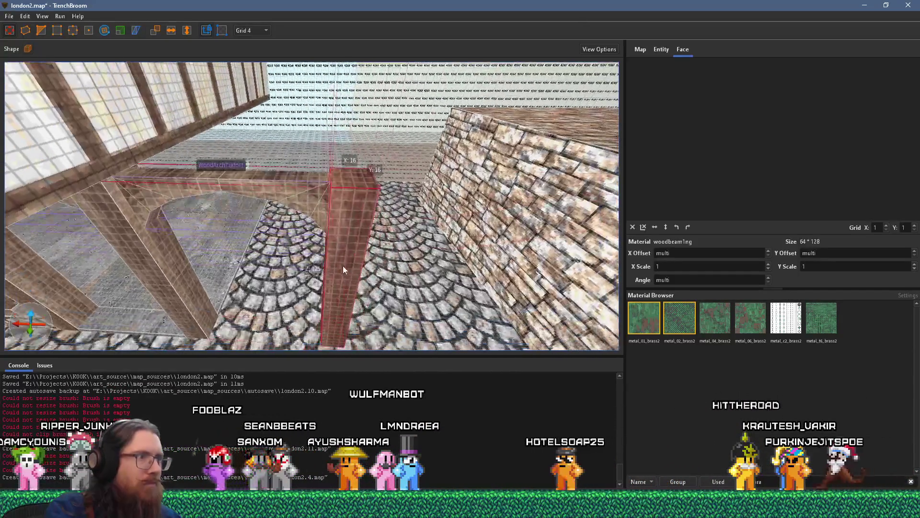
{"action": "left_click_drag", "start_coordinate": [315, 199], "coordinate": [519, 195]}
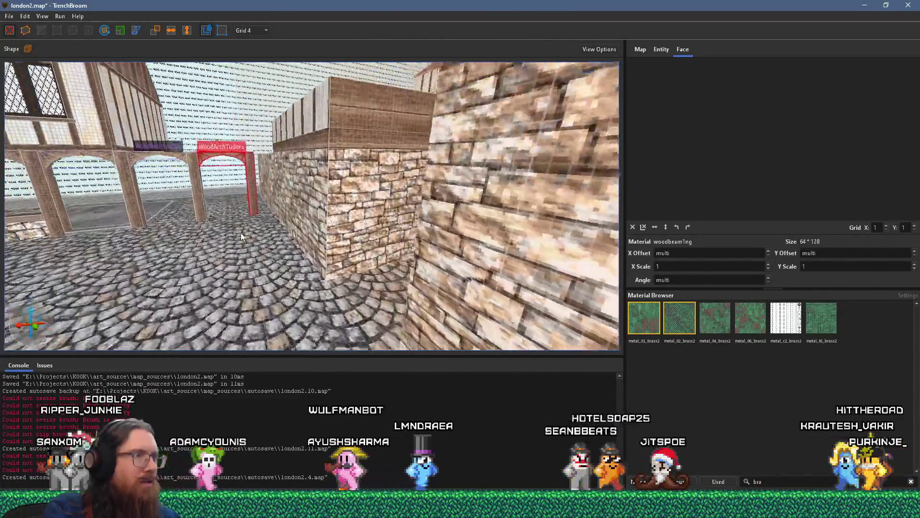
{"action": "key", "text": "alt+Tab"}
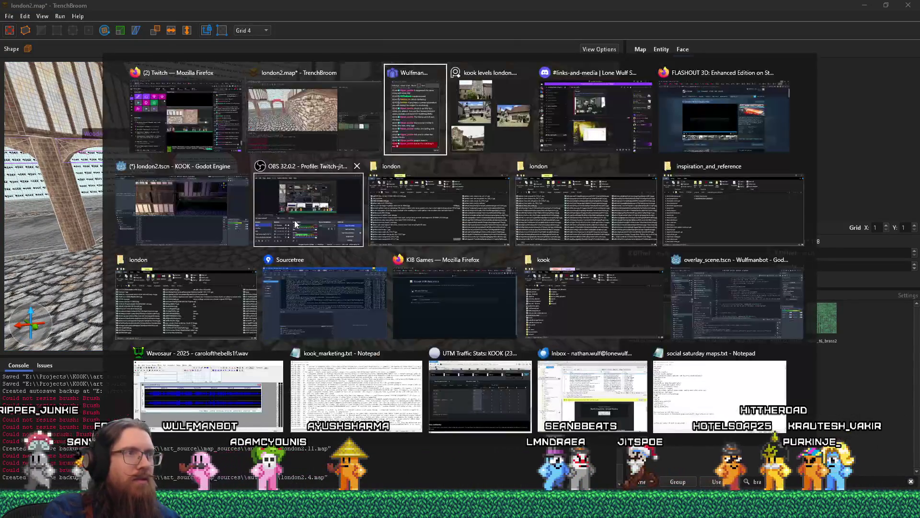
Step: Zoom in on the half-timbered courtyard reference photo, then switch back to TrenchBroom
{"action": "scroll", "coordinate": [503, 286], "scroll_direction": "up", "scroll_amount": 5}
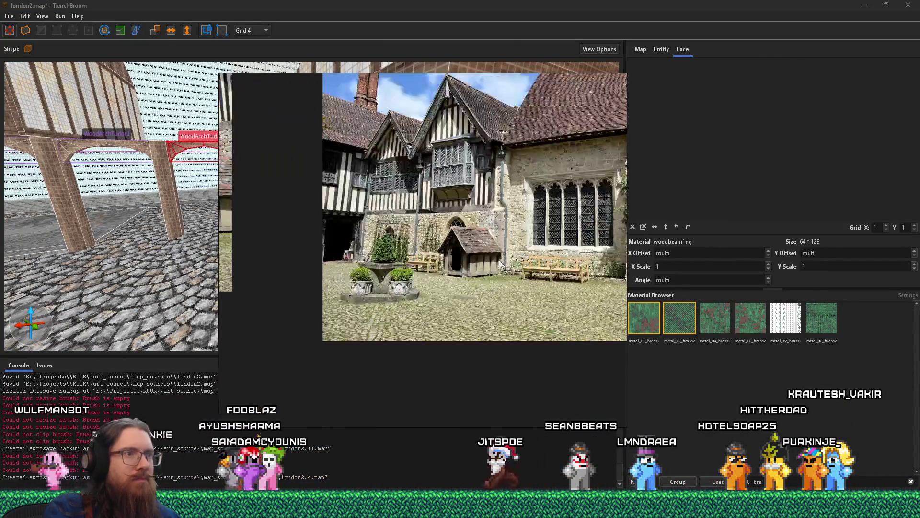
{"action": "scroll", "coordinate": [502, 280], "scroll_direction": "up", "scroll_amount": 3}
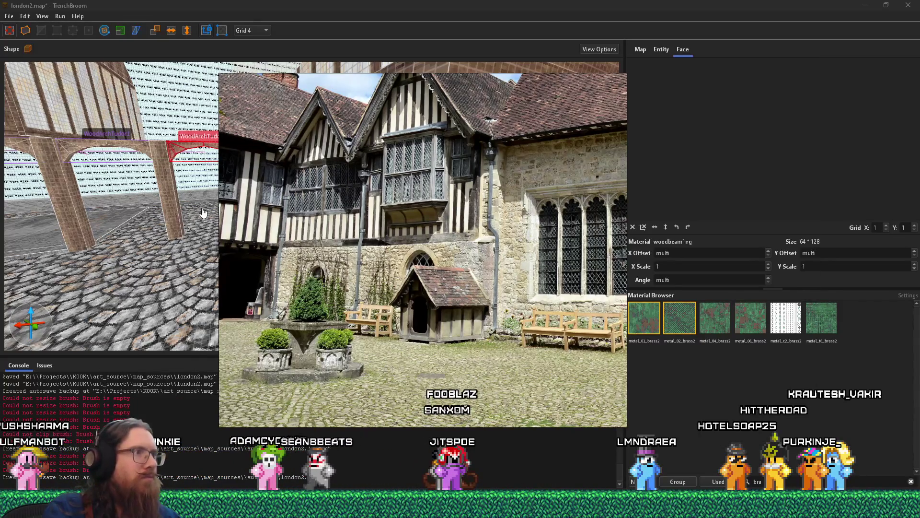
{"action": "key", "text": "alt+Tab"}
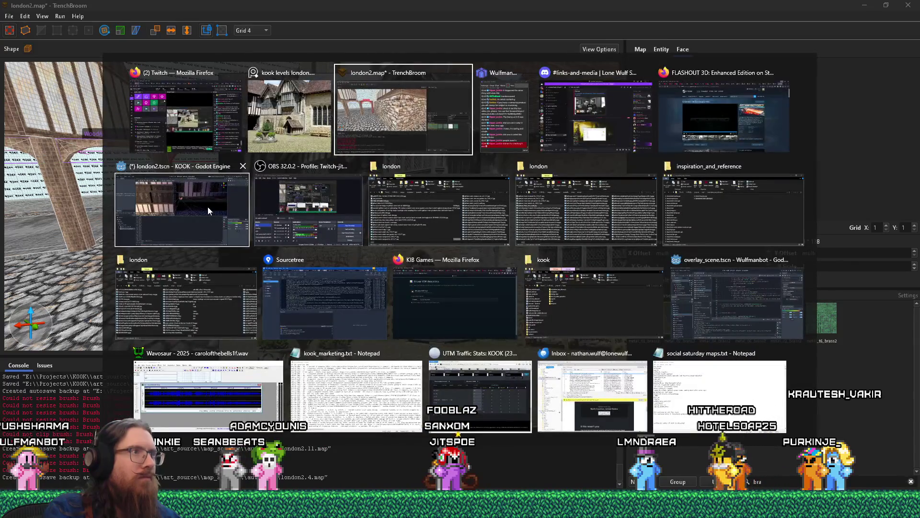
{"action": "scroll", "coordinate": [540, 271], "scroll_direction": "up", "scroll_amount": 2}
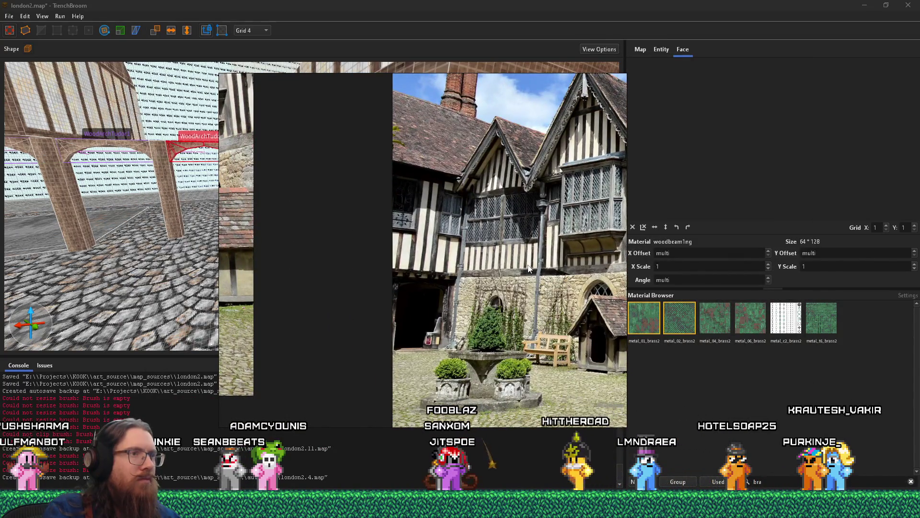
{"action": "scroll", "coordinate": [529, 268], "scroll_direction": "down", "scroll_amount": 2}
{"action": "scroll", "coordinate": [379, 265], "scroll_direction": "up", "scroll_amount": 5}
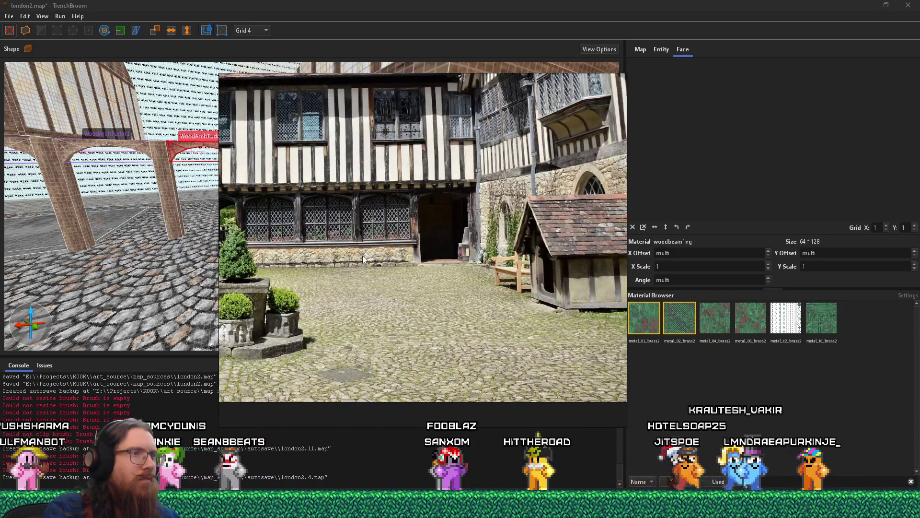
{"action": "key", "text": "alt+Tab"}
{"action": "key", "text": "Tab"}
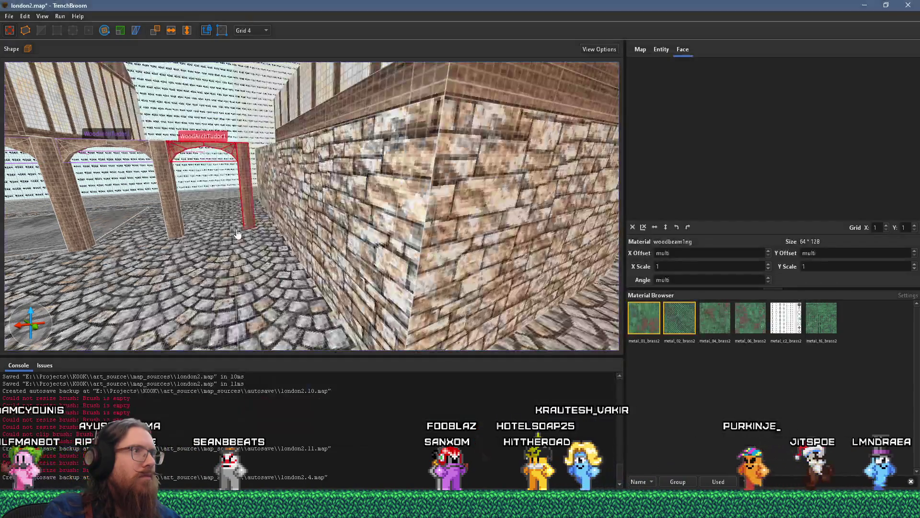
Step: Delete the misplaced left wooden arch
{"action": "key", "text": "a"}
{"action": "key", "text": "s"}
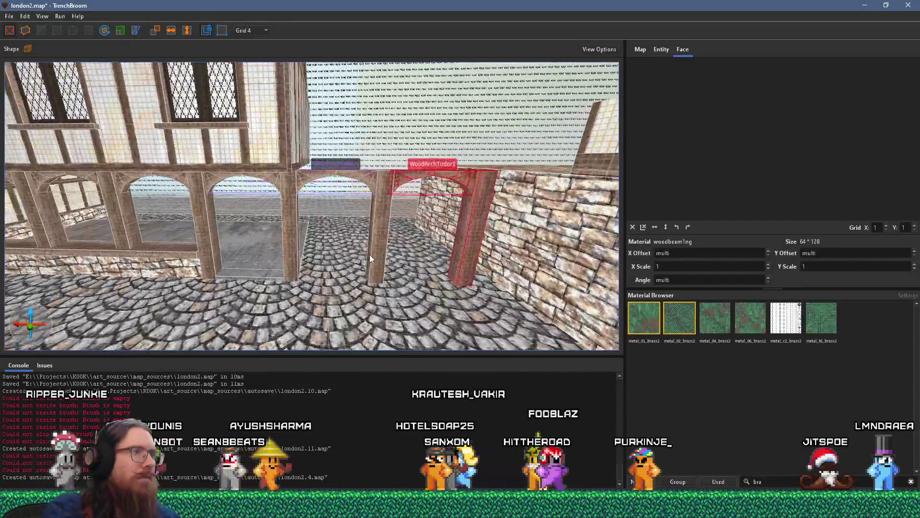
{"action": "left_click", "coordinate": [369, 184]}
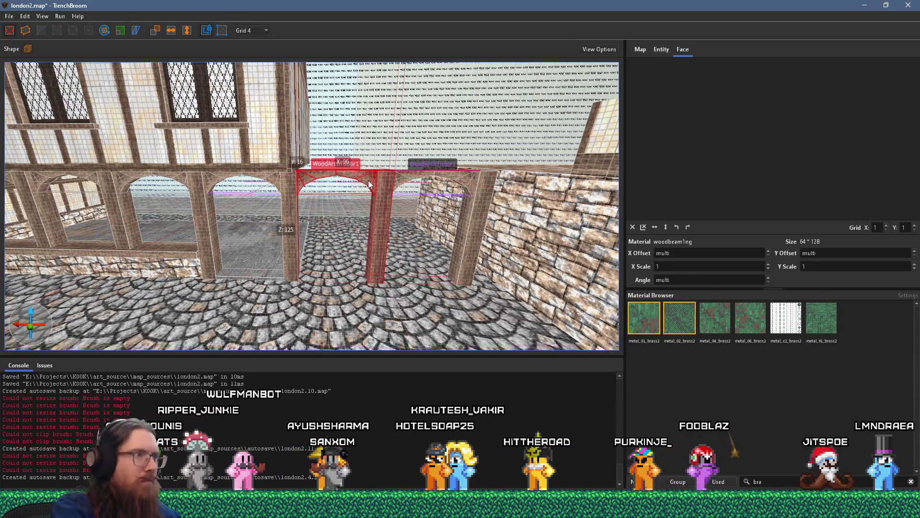
{"action": "key", "text": "Delete"}
Step: Slide the arch left into the next bay of the timber arcade
{"action": "key", "text": "a"}
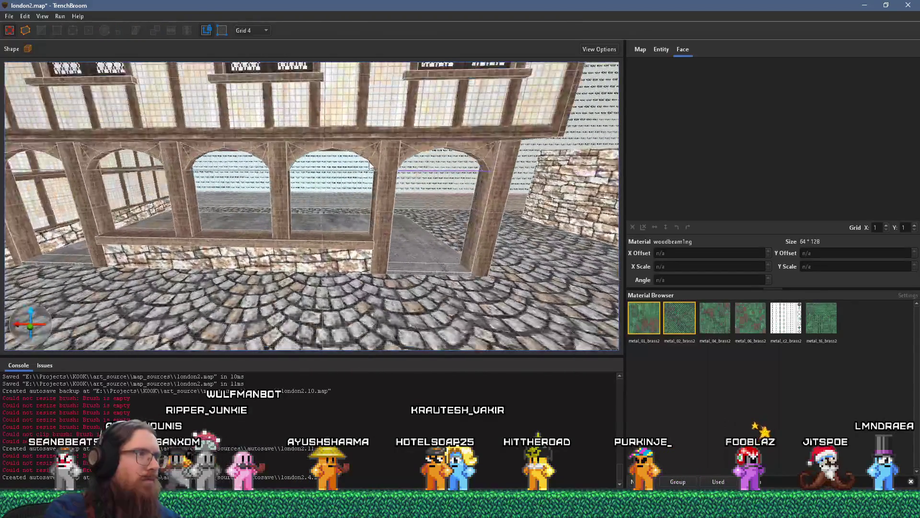
{"action": "left_click_drag", "start_coordinate": [369, 150], "coordinate": [258, 151]}
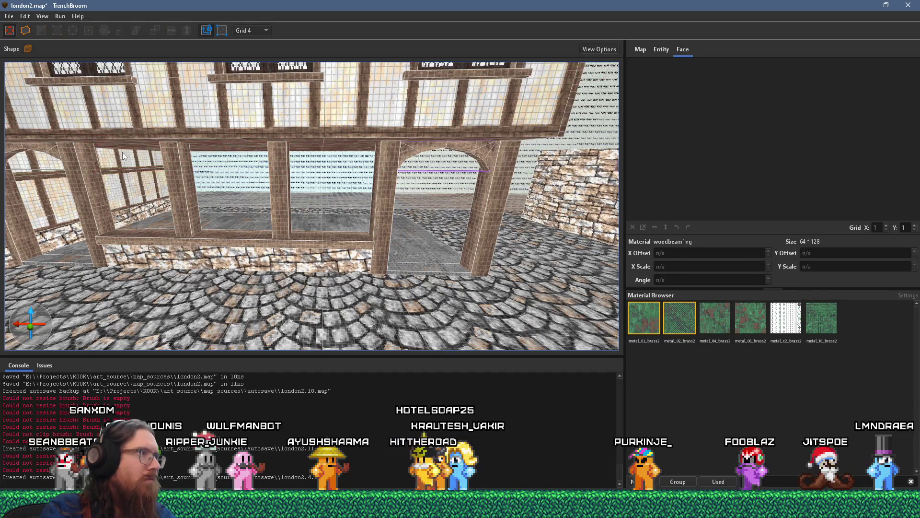
{"action": "key", "text": "w"}
{"action": "key", "text": "d"}
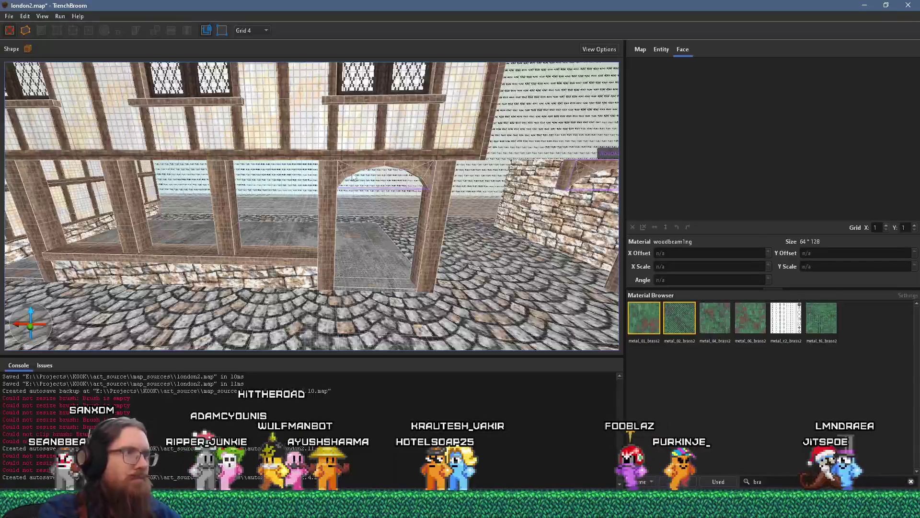
Step: Copy the WoodArchTudor1 arch and shift the copy to the arcade's left corner
{"action": "left_click", "coordinate": [353, 177]}
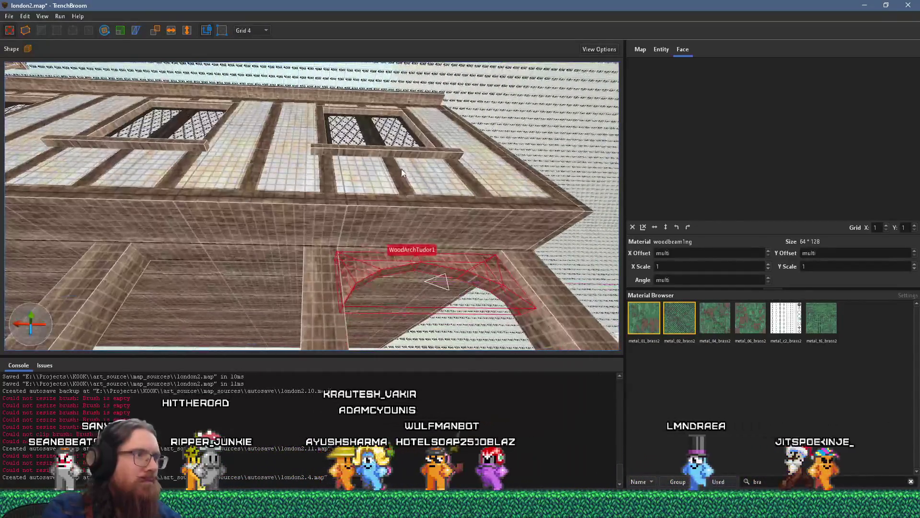
{"action": "mouse_move", "coordinate": [402, 172]}
{"action": "left_mouse_down"}
{"action": "mouse_move", "coordinate": [470, 214]}
{"action": "mouse_move", "coordinate": [56, 198]}
{"action": "mouse_move", "coordinate": [203, 189]}
{"action": "left_mouse_up"}
{"action": "key", "text": "a"}
{"action": "left_click_drag", "start_coordinate": [330, 208], "coordinate": [309, 223]}
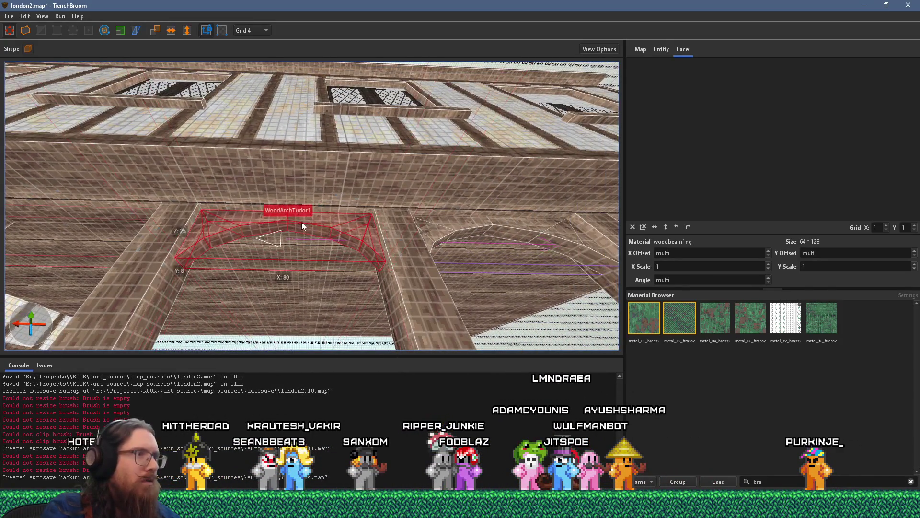
{"action": "key", "text": "a"}
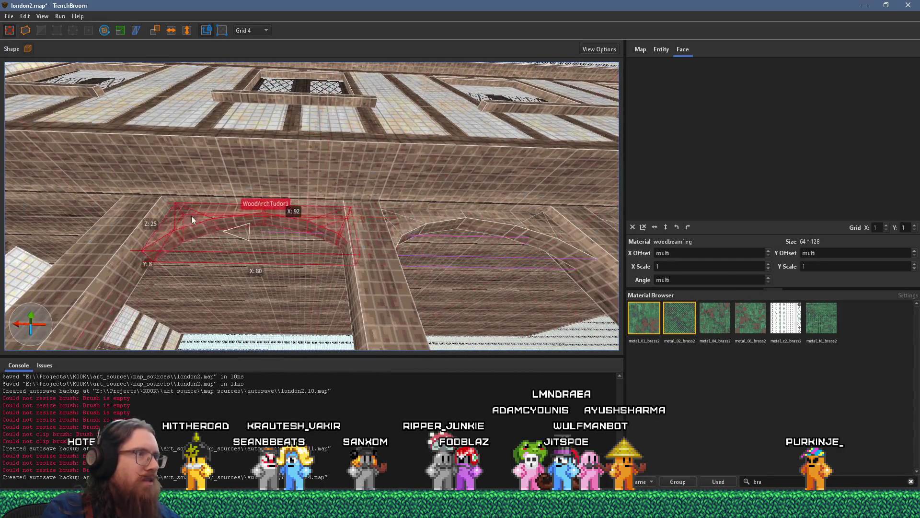
{"action": "key", "text": "a"}
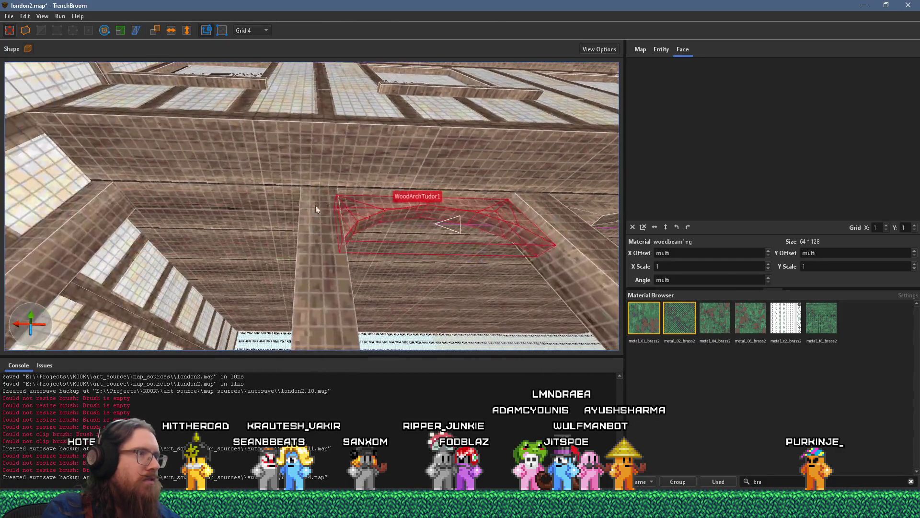
{"action": "mouse_move", "coordinate": [129, 195]}
{"action": "left_mouse_down"}
{"action": "mouse_move", "coordinate": [240, 266]}
{"action": "mouse_move", "coordinate": [232, 299]}
{"action": "mouse_move", "coordinate": [345, 289]}
{"action": "mouse_move", "coordinate": [183, 258]}
{"action": "mouse_move", "coordinate": [144, 240]}
{"action": "left_mouse_up"}
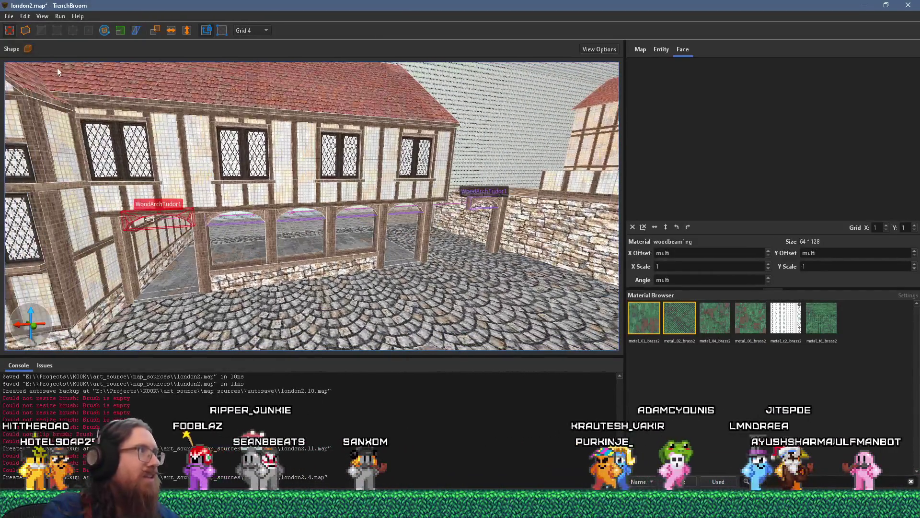
Step: Save london2.map, compile it with the qbsp profile, and close the compile dialog
{"action": "left_click", "coordinate": [9, 17]}
{"action": "left_click", "coordinate": [21, 63]}
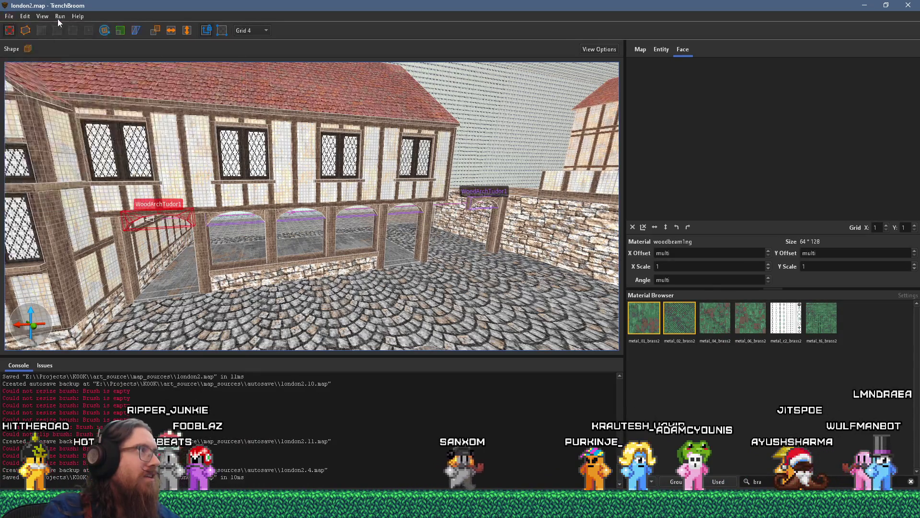
{"action": "left_click", "coordinate": [60, 16]}
{"action": "left_click", "coordinate": [63, 29]}
{"action": "left_click", "coordinate": [577, 386]}
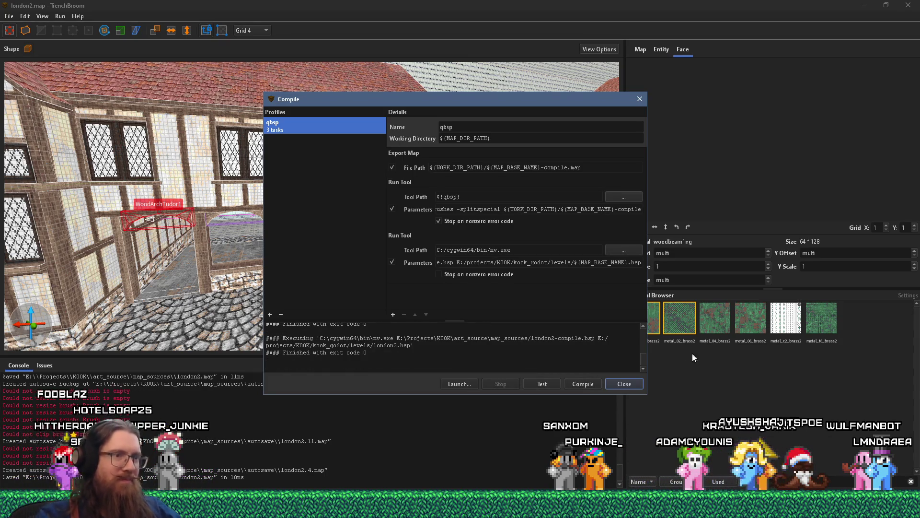
{"action": "left_click", "coordinate": [637, 388]}
Step: Drag the PlayerSpawnPoint to a new spot in the london2 plaza and view it from low
{"action": "key", "text": "alt+Tab"}
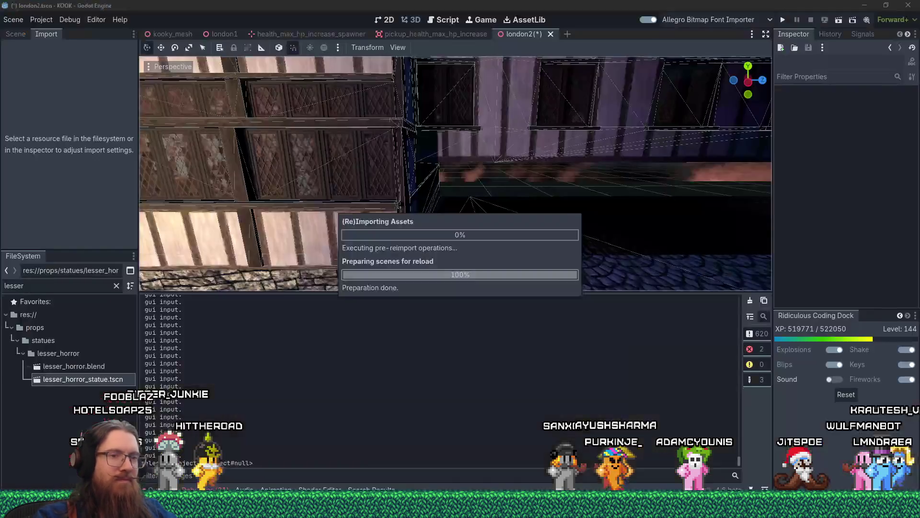
{"action": "scroll", "coordinate": [557, 206], "scroll_direction": "down", "scroll_amount": 10}
{"action": "scroll", "coordinate": [575, 263], "scroll_direction": "up", "scroll_amount": 2}
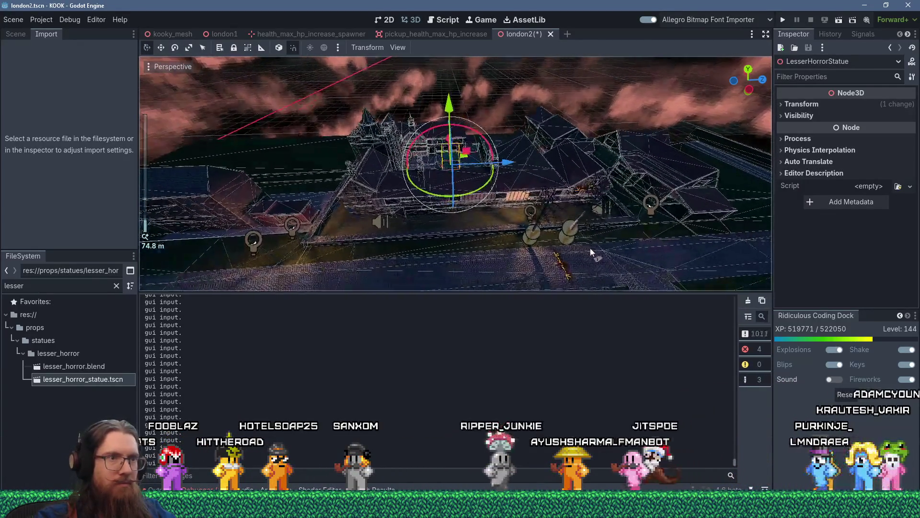
{"action": "left_click", "coordinate": [593, 255]}
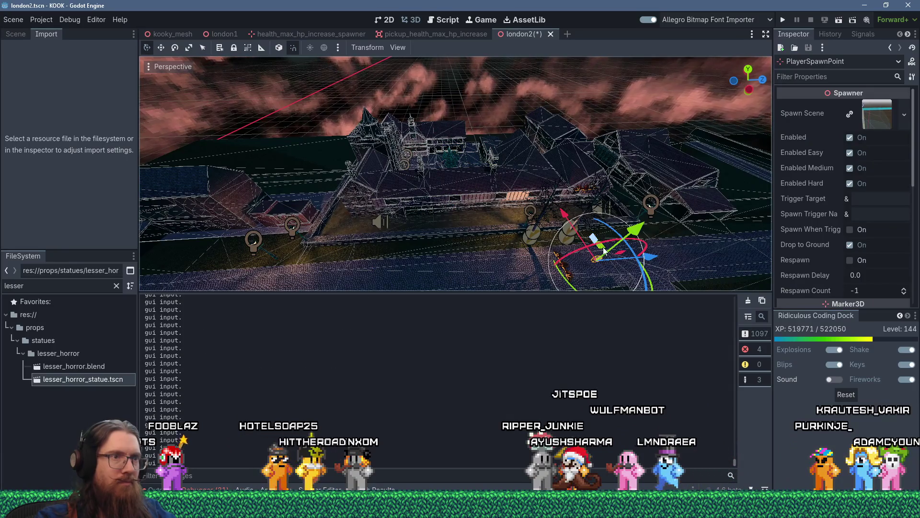
{"action": "mouse_move", "coordinate": [603, 257]}
{"action": "left_mouse_down"}
{"action": "mouse_move", "coordinate": [455, 261]}
{"action": "mouse_move", "coordinate": [432, 144]}
{"action": "mouse_move", "coordinate": [417, 144]}
{"action": "left_mouse_up"}
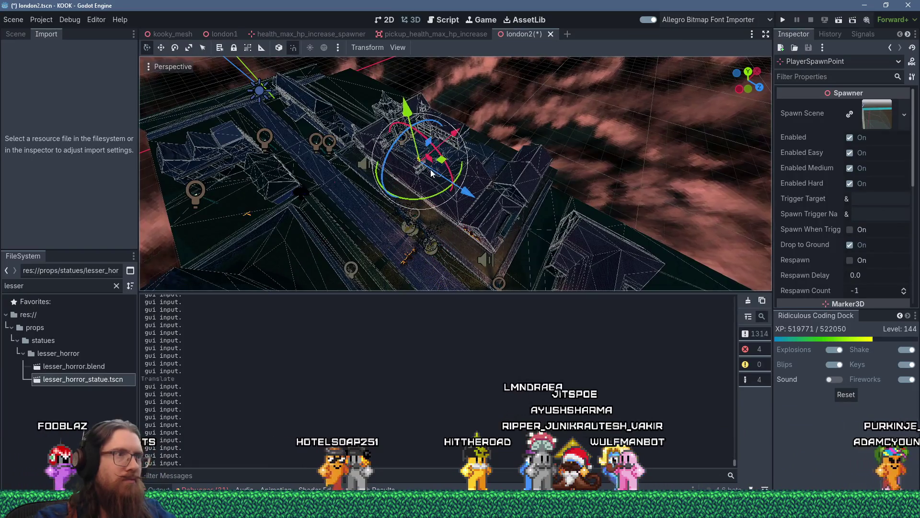
{"action": "scroll", "coordinate": [416, 177], "scroll_direction": "up", "scroll_amount": 8}
{"action": "mouse_move", "coordinate": [416, 177]}
{"action": "left_mouse_down"}
{"action": "mouse_move", "coordinate": [369, 198]}
{"action": "mouse_move", "coordinate": [529, 79]}
{"action": "left_mouse_up"}
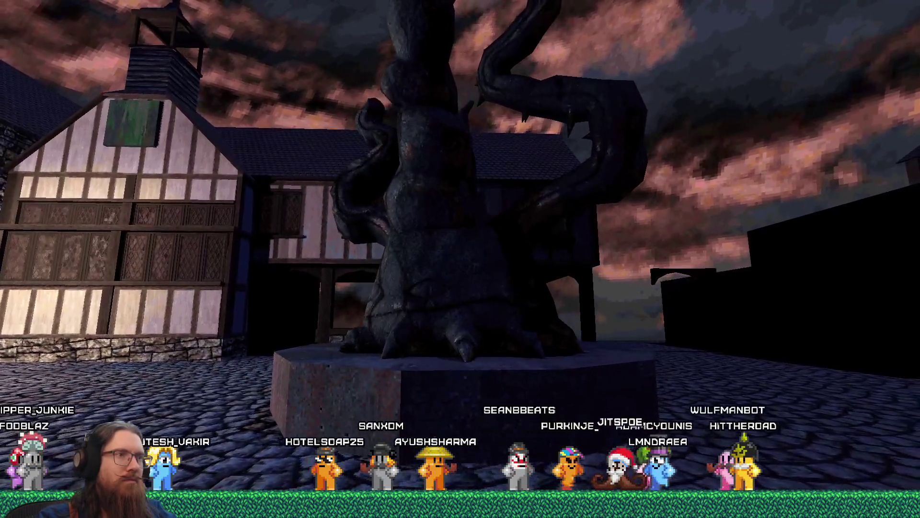
Step: Open the in-game development console in KOOK
{"action": "key", "text": "grave"}
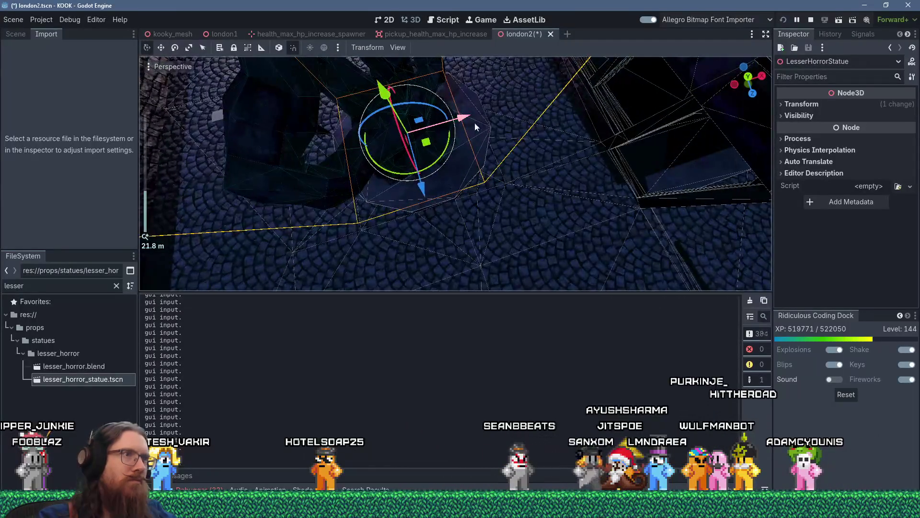
Step: Shift the LesserHorrorStatue along X, save london2, nudge it again, then switch to the game
{"action": "left_click_drag", "start_coordinate": [475, 123], "coordinate": [490, 125]}
{"action": "key", "text": "ctrl+s"}
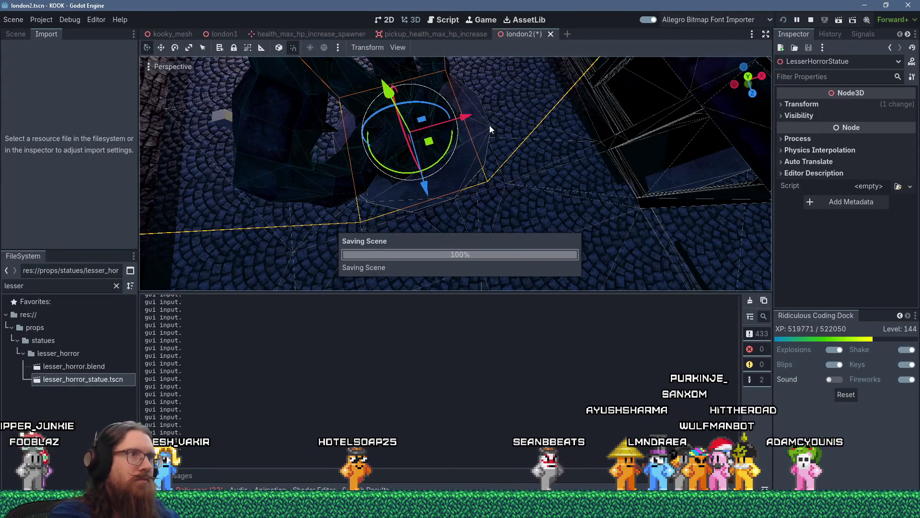
{"action": "scroll", "coordinate": [442, 113], "scroll_direction": "up", "scroll_amount": 5}
{"action": "scroll", "coordinate": [452, 147], "scroll_direction": "down", "scroll_amount": 6}
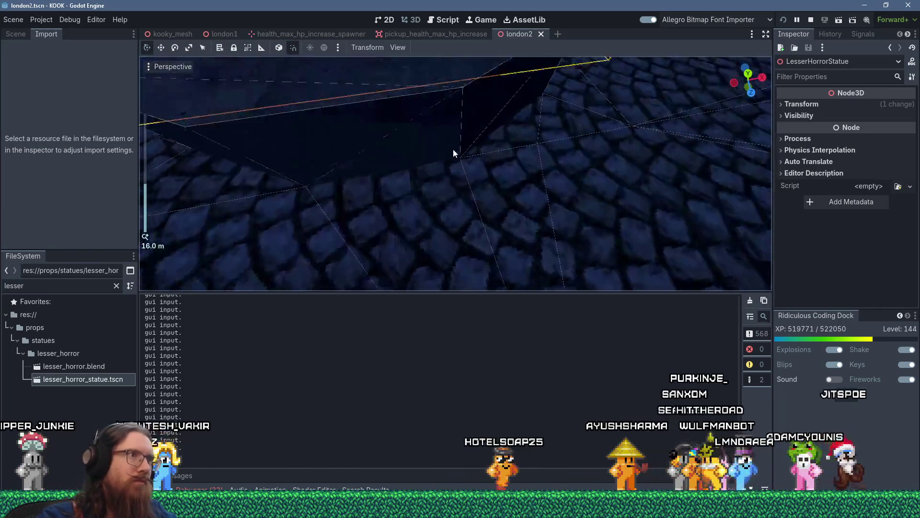
{"action": "mouse_move", "coordinate": [449, 227]}
{"action": "left_mouse_down"}
{"action": "mouse_move", "coordinate": [436, 259]}
{"action": "mouse_move", "coordinate": [426, 243]}
{"action": "mouse_move", "coordinate": [413, 255]}
{"action": "mouse_move", "coordinate": [458, 203]}
{"action": "left_mouse_up"}
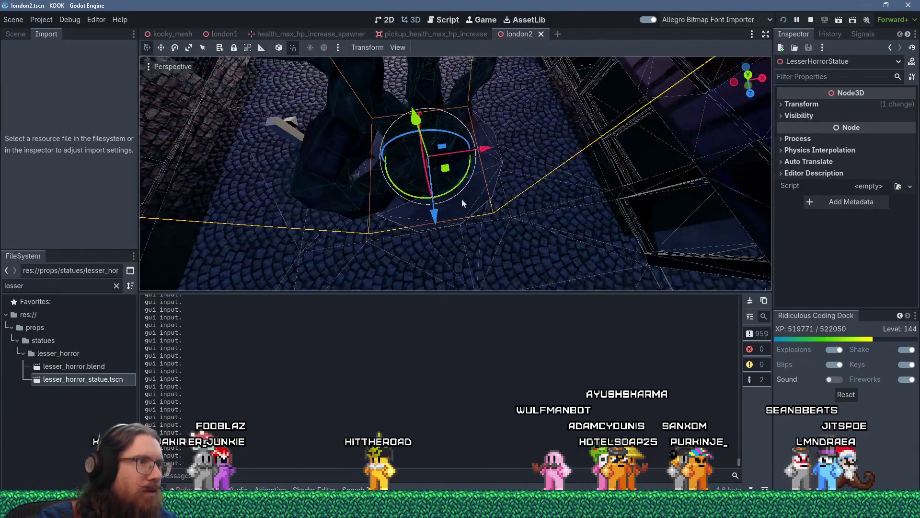
{"action": "mouse_move", "coordinate": [488, 151]}
{"action": "left_mouse_down"}
{"action": "mouse_move", "coordinate": [487, 185]}
{"action": "mouse_move", "coordinate": [528, 158]}
{"action": "mouse_move", "coordinate": [500, 162]}
{"action": "mouse_move", "coordinate": [513, 162]}
{"action": "mouse_move", "coordinate": [481, 191]}
{"action": "mouse_move", "coordinate": [452, 179]}
{"action": "mouse_move", "coordinate": [487, 150]}
{"action": "mouse_move", "coordinate": [545, 168]}
{"action": "mouse_move", "coordinate": [652, 178]}
{"action": "mouse_move", "coordinate": [599, 219]}
{"action": "mouse_move", "coordinate": [612, 235]}
{"action": "left_mouse_up"}
{"action": "scroll", "coordinate": [494, 175], "scroll_direction": "up", "scroll_amount": 2}
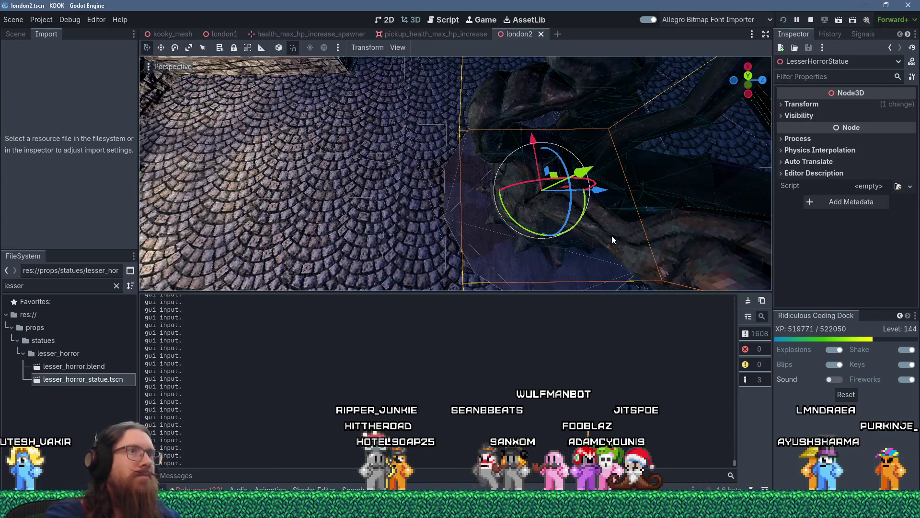
{"action": "key", "text": "alt+Tab"}
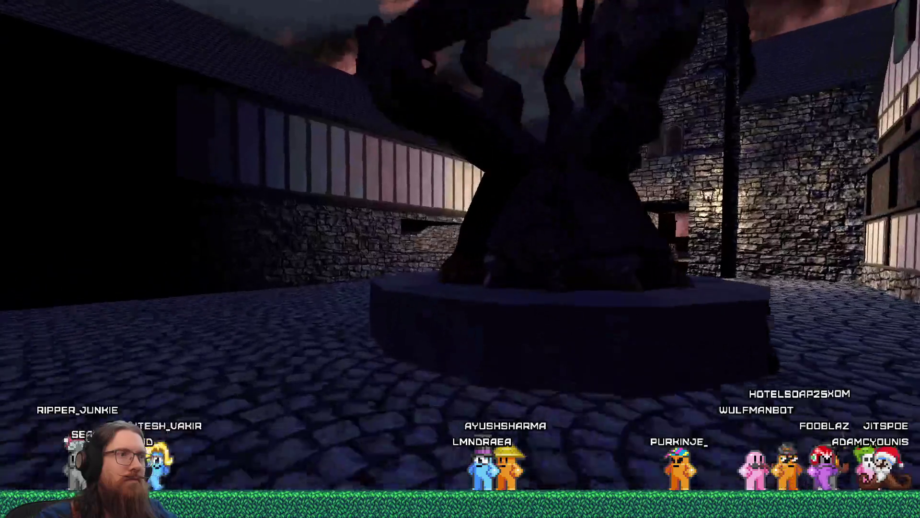
Step: End the KOOK playtest with the console quit command and return to TrenchBroom
{"action": "key", "text": "grave"}
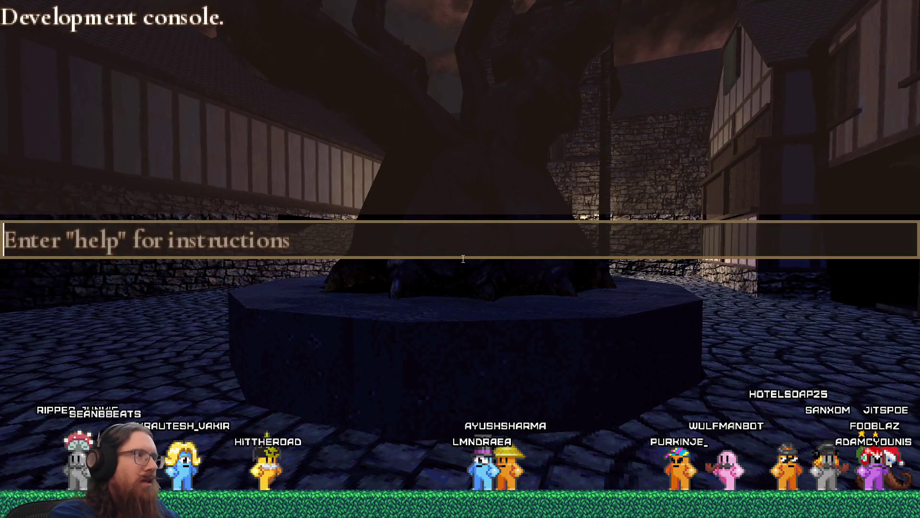
{"action": "type", "text": "quit"}
{"action": "key", "text": "Return"}
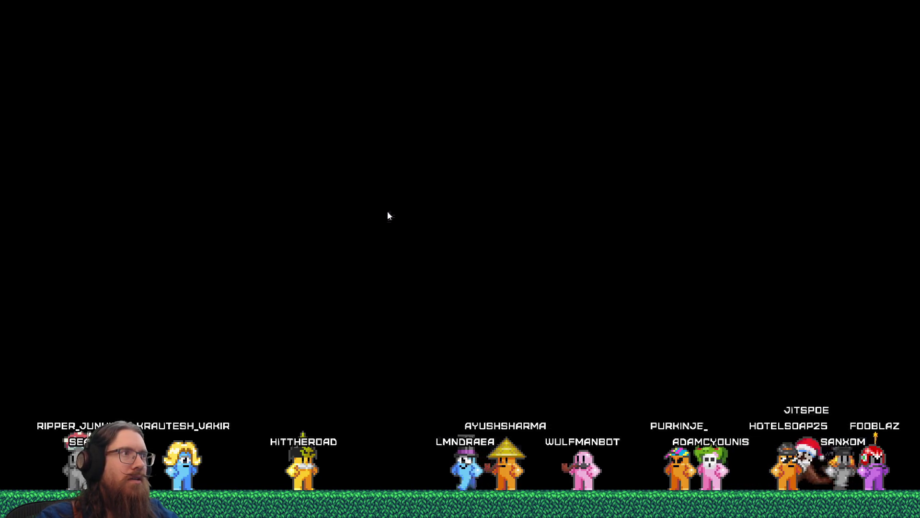
{"action": "key", "text": "alt+Tab"}
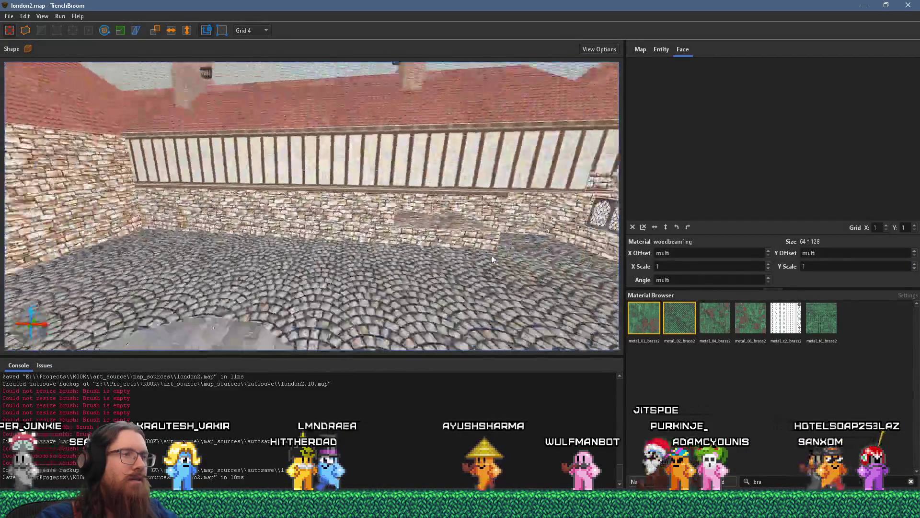
Step: On a 16-unit grid, lower the top face of the octagonal plinth under the tree
{"action": "left_click", "coordinate": [349, 243]}
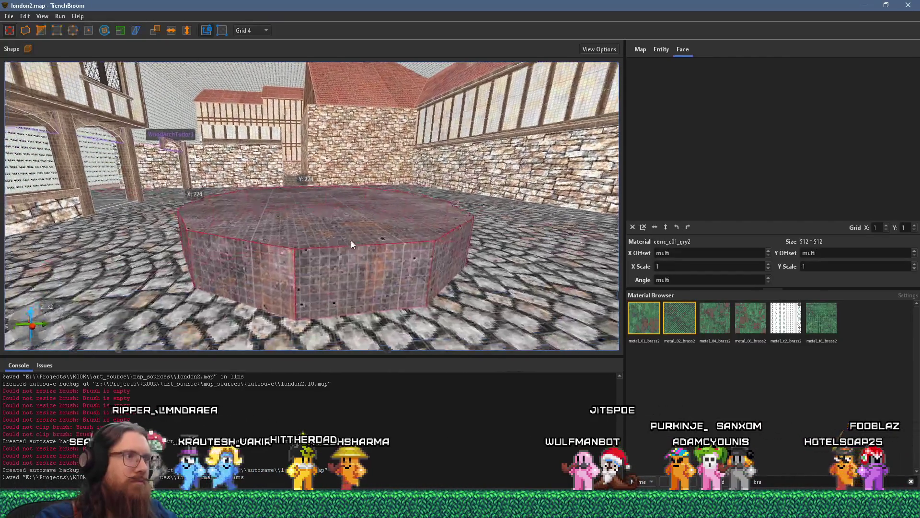
{"action": "left_click", "coordinate": [265, 29]}
{"action": "left_click", "coordinate": [251, 87]}
{"action": "mouse_move", "coordinate": [320, 204]}
{"action": "left_mouse_down"}
{"action": "mouse_move", "coordinate": [343, 235]}
{"action": "mouse_move", "coordinate": [345, 192]}
{"action": "mouse_move", "coordinate": [309, 236]}
{"action": "left_mouse_up"}
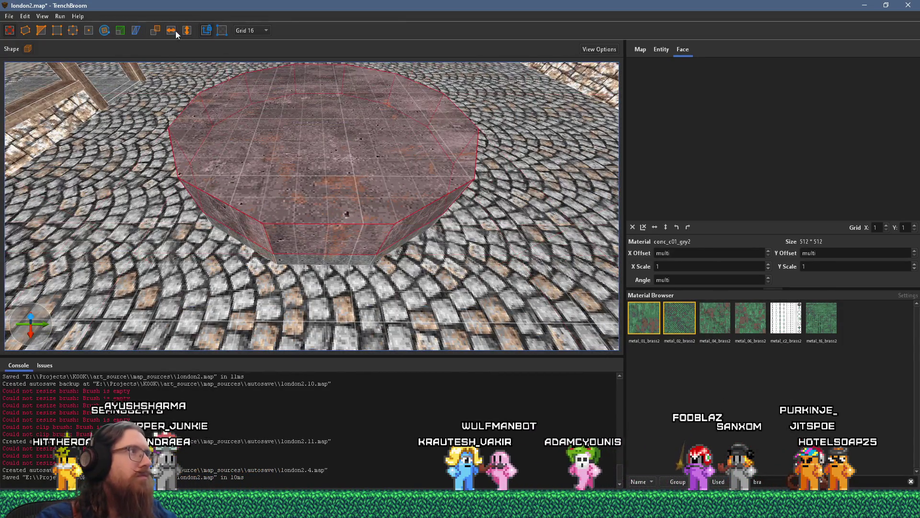
Step: Resize the octagonal plinth with the Scale tool
{"action": "left_click", "coordinate": [120, 30]}
{"action": "mouse_move", "coordinate": [245, 161]}
{"action": "left_mouse_down"}
{"action": "mouse_move", "coordinate": [490, 152]}
{"action": "mouse_move", "coordinate": [252, 271]}
{"action": "mouse_move", "coordinate": [255, 250]}
{"action": "mouse_move", "coordinate": [332, 243]}
{"action": "mouse_move", "coordinate": [331, 214]}
{"action": "mouse_move", "coordinate": [265, 200]}
{"action": "mouse_move", "coordinate": [292, 181]}
{"action": "mouse_move", "coordinate": [498, 159]}
{"action": "mouse_move", "coordinate": [322, 141]}
{"action": "mouse_move", "coordinate": [407, 108]}
{"action": "mouse_move", "coordinate": [381, 148]}
{"action": "left_mouse_up"}
{"action": "key", "text": "Escape"}
Step: Select a plinth side face and shift its concrete texture's X offset
{"action": "mouse_move", "coordinate": [264, 236]}
{"action": "left_mouse_down"}
{"action": "mouse_move", "coordinate": [247, 196]}
{"action": "mouse_move", "coordinate": [373, 172]}
{"action": "mouse_move", "coordinate": [105, 208]}
{"action": "mouse_move", "coordinate": [148, 177]}
{"action": "mouse_move", "coordinate": [291, 166]}
{"action": "mouse_move", "coordinate": [298, 240]}
{"action": "left_mouse_up"}
{"action": "left_click", "coordinate": [383, 175]}
{"action": "scroll", "coordinate": [114, 206], "scroll_direction": "up", "scroll_amount": 5}
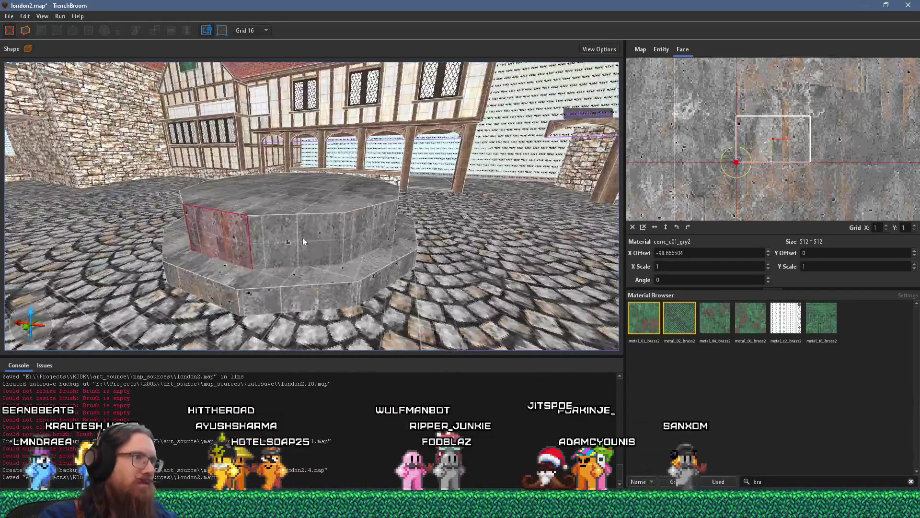
Step: Align the grey stone texture on the plinth's side faces and upper and lower front faces
{"action": "left_click_drag", "start_coordinate": [374, 230], "coordinate": [74, 236]}
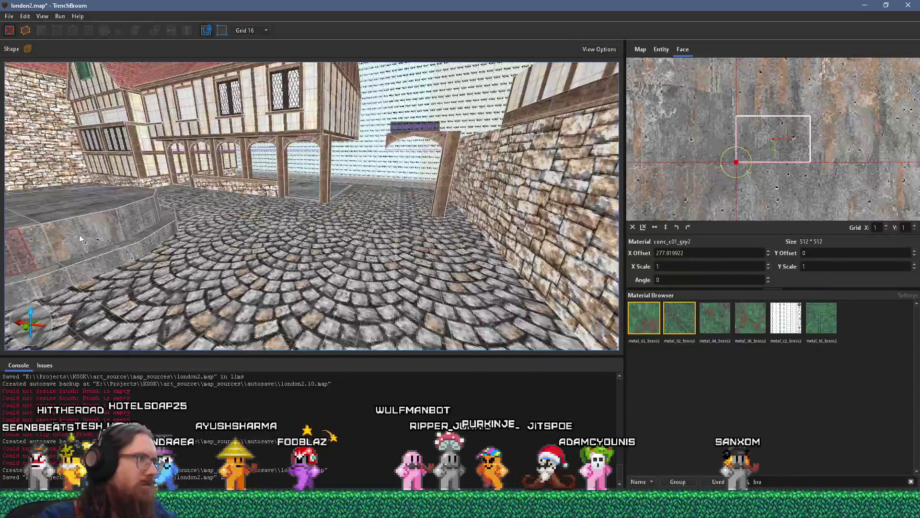
{"action": "left_click", "coordinate": [120, 224], "text": "shift"}
{"action": "scroll", "coordinate": [157, 198], "scroll_direction": "up", "scroll_amount": 3}
{"action": "mouse_move", "coordinate": [158, 199]}
{"action": "left_mouse_down"}
{"action": "mouse_move", "coordinate": [256, 295]}
{"action": "mouse_move", "coordinate": [401, 232]}
{"action": "mouse_move", "coordinate": [487, 289]}
{"action": "mouse_move", "coordinate": [430, 289]}
{"action": "left_mouse_up"}
{"action": "left_click", "coordinate": [430, 290], "text": "shift"}
{"action": "mouse_move", "coordinate": [257, 267]}
{"action": "left_mouse_down"}
{"action": "mouse_move", "coordinate": [299, 288]}
{"action": "mouse_move", "coordinate": [537, 312]}
{"action": "left_mouse_up"}
{"action": "left_click", "coordinate": [549, 304], "text": "shift"}
{"action": "mouse_move", "coordinate": [447, 275]}
{"action": "left_mouse_down"}
{"action": "mouse_move", "coordinate": [386, 246]}
{"action": "mouse_move", "coordinate": [278, 268]}
{"action": "left_mouse_up"}
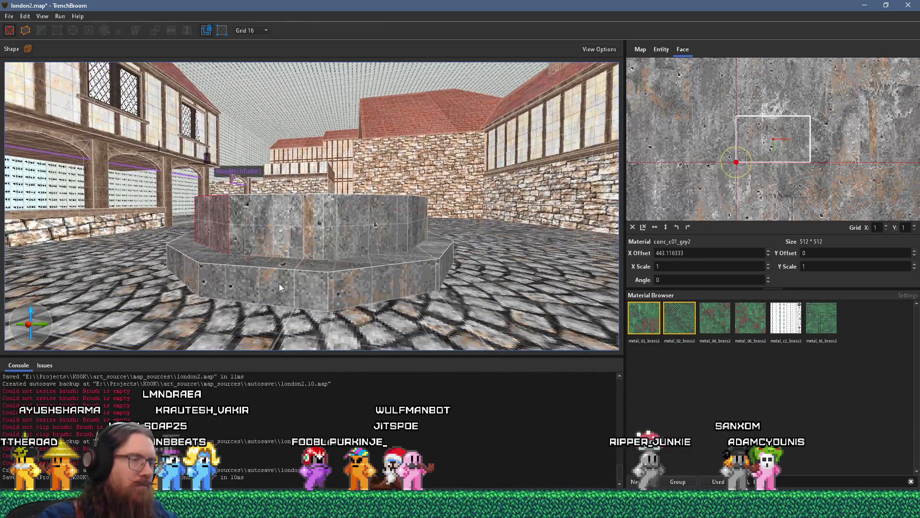
{"action": "left_click", "coordinate": [280, 245], "text": "shift"}
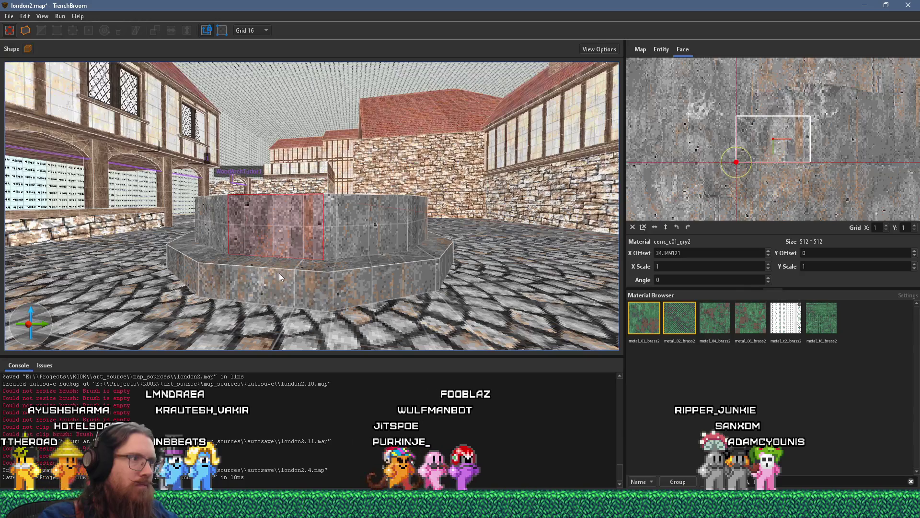
{"action": "left_click", "coordinate": [309, 288]}
Step: Align the angled faces and lower step faces to offsets X -206.335449, Y -368
{"action": "mouse_move", "coordinate": [318, 290]}
{"action": "left_mouse_down"}
{"action": "mouse_move", "coordinate": [198, 306]}
{"action": "mouse_move", "coordinate": [353, 269]}
{"action": "mouse_move", "coordinate": [265, 280]}
{"action": "left_mouse_up"}
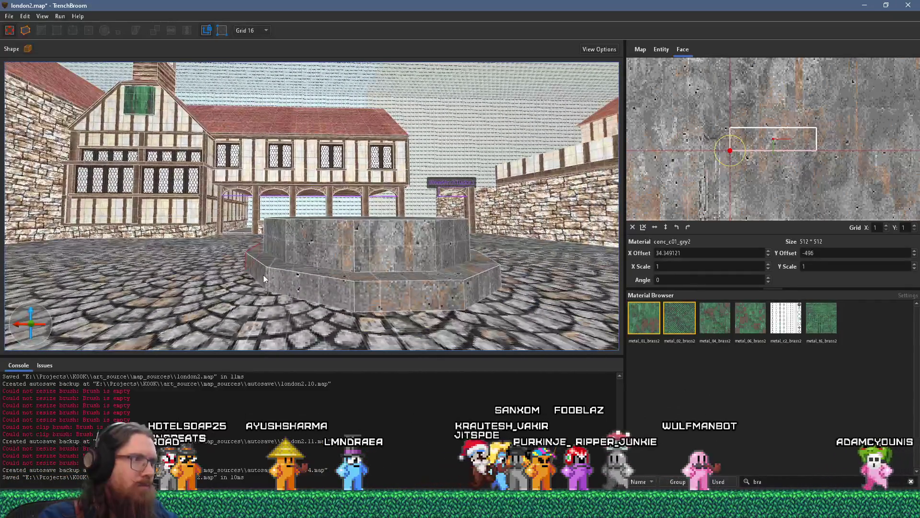
{"action": "left_click", "coordinate": [262, 277]}
{"action": "mouse_move", "coordinate": [480, 293]}
{"action": "left_mouse_down"}
{"action": "mouse_move", "coordinate": [242, 297]}
{"action": "mouse_move", "coordinate": [367, 289]}
{"action": "mouse_move", "coordinate": [211, 257]}
{"action": "left_mouse_up"}
{"action": "left_click", "coordinate": [243, 298]}
{"action": "scroll", "coordinate": [171, 281], "scroll_direction": "up", "scroll_amount": 1}
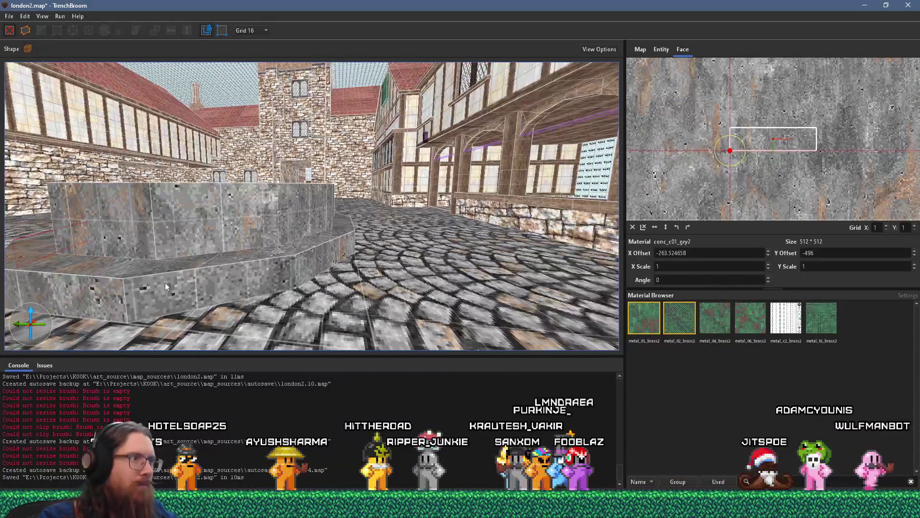
{"action": "mouse_move", "coordinate": [114, 281]}
{"action": "left_mouse_down"}
{"action": "mouse_move", "coordinate": [303, 298]}
{"action": "mouse_move", "coordinate": [364, 283]}
{"action": "mouse_move", "coordinate": [187, 298]}
{"action": "left_mouse_up"}
{"action": "left_click", "coordinate": [194, 287]}
{"action": "left_click", "coordinate": [187, 298]}
{"action": "mouse_move", "coordinate": [408, 257]}
{"action": "left_mouse_down"}
{"action": "mouse_move", "coordinate": [369, 267]}
{"action": "mouse_move", "coordinate": [264, 261]}
{"action": "mouse_move", "coordinate": [315, 263]}
{"action": "mouse_move", "coordinate": [320, 272]}
{"action": "left_mouse_up"}
{"action": "left_click", "coordinate": [316, 255]}
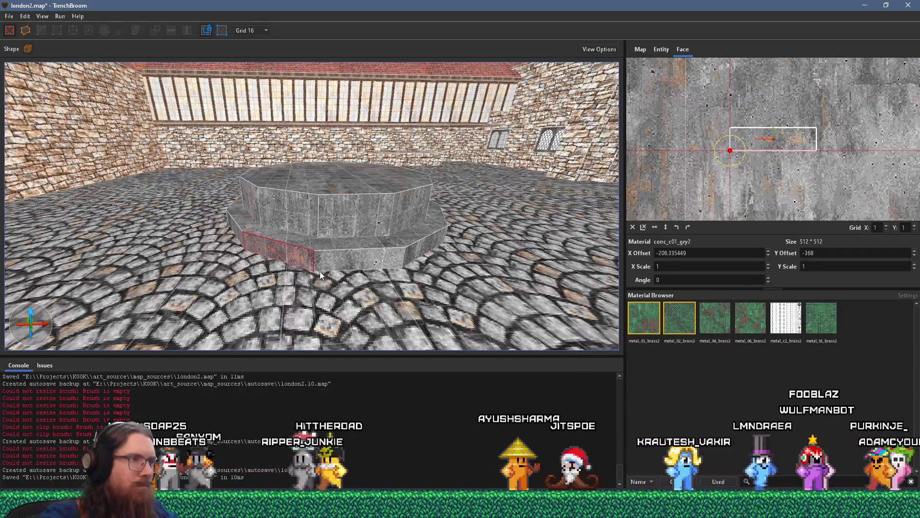
Step: Save the map and clear the octagon selection
{"action": "key", "text": "ctrl+s"}
{"action": "left_click_drag", "start_coordinate": [382, 234], "coordinate": [387, 225]}
{"action": "left_click", "coordinate": [388, 225]}
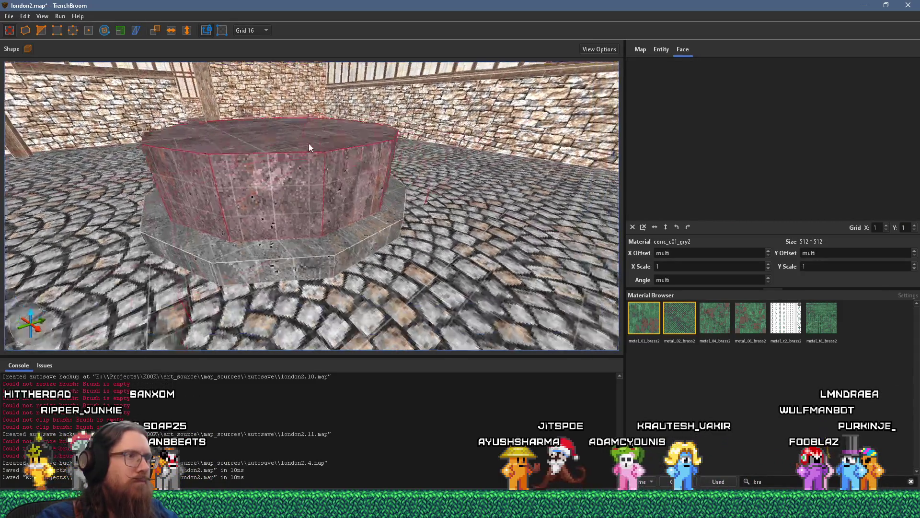
{"action": "scroll", "coordinate": [294, 123], "scroll_direction": "down", "scroll_amount": 5}
{"action": "key", "text": "Escape"}
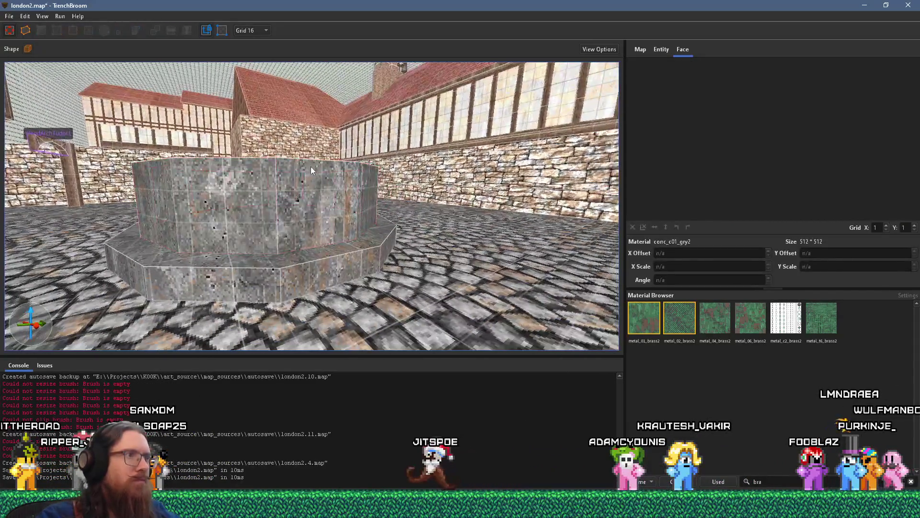
Step: Fly to the WoodArchTudor1 arcade and select its arch, undoing an accidental deletion
{"action": "mouse_move", "coordinate": [311, 168]}
{"action": "left_mouse_down"}
{"action": "mouse_move", "coordinate": [273, 211]}
{"action": "mouse_move", "coordinate": [300, 203]}
{"action": "mouse_move", "coordinate": [289, 193]}
{"action": "mouse_move", "coordinate": [302, 208]}
{"action": "mouse_move", "coordinate": [353, 209]}
{"action": "mouse_move", "coordinate": [609, 198]}
{"action": "mouse_move", "coordinate": [267, 231]}
{"action": "mouse_move", "coordinate": [313, 213]}
{"action": "mouse_move", "coordinate": [286, 232]}
{"action": "mouse_move", "coordinate": [384, 234]}
{"action": "mouse_move", "coordinate": [326, 272]}
{"action": "mouse_move", "coordinate": [403, 242]}
{"action": "mouse_move", "coordinate": [308, 159]}
{"action": "mouse_move", "coordinate": [365, 171]}
{"action": "left_mouse_up"}
{"action": "left_click", "coordinate": [302, 207]}
{"action": "double_click", "coordinate": [302, 207]}
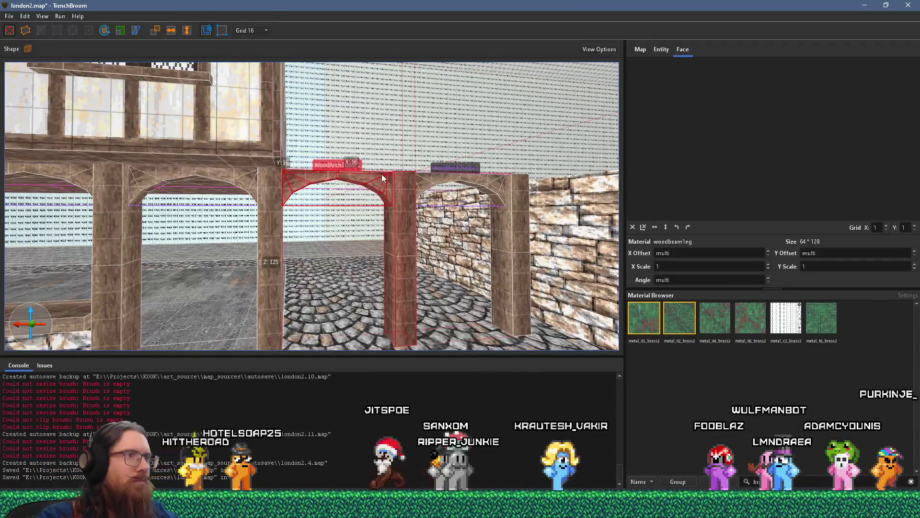
{"action": "left_click", "coordinate": [379, 176]}
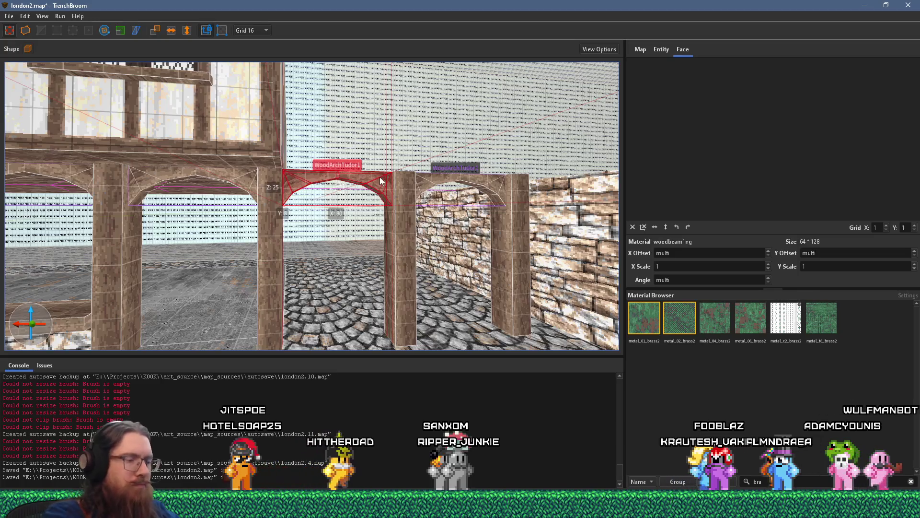
{"action": "key", "text": "Delete"}
{"action": "mouse_move", "coordinate": [379, 181]}
{"action": "left_mouse_down"}
{"action": "mouse_move", "coordinate": [407, 241]}
{"action": "mouse_move", "coordinate": [396, 202]}
{"action": "mouse_move", "coordinate": [387, 228]}
{"action": "left_mouse_up"}
{"action": "key", "text": "ctrl+z"}
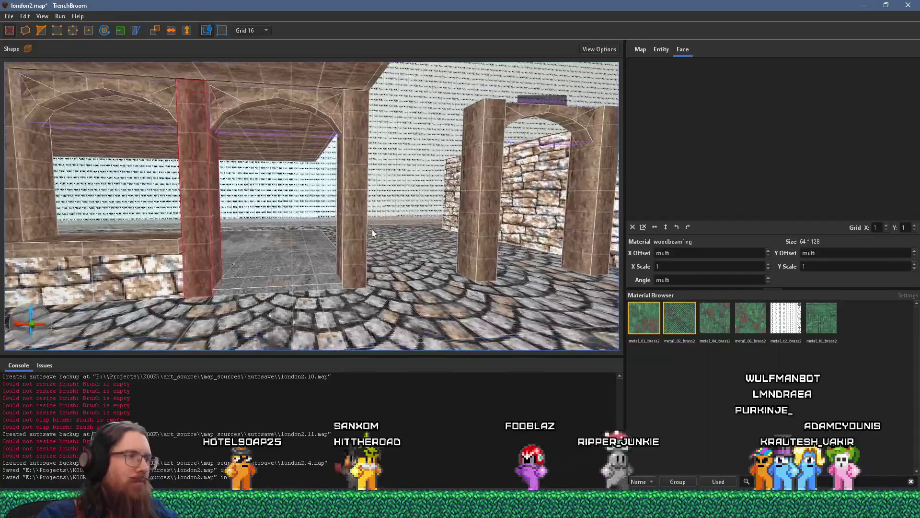
Step: Inspect the arcade's concrete floor brushes and its left and right wooden posts
{"action": "left_click", "coordinate": [313, 277]}
{"action": "key", "text": "w"}
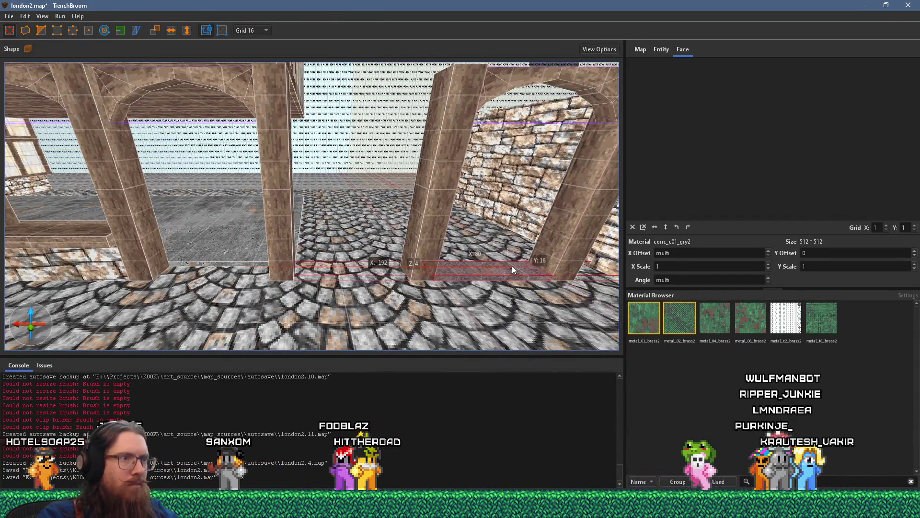
{"action": "left_click", "coordinate": [277, 245]}
{"action": "left_click", "coordinate": [300, 230]}
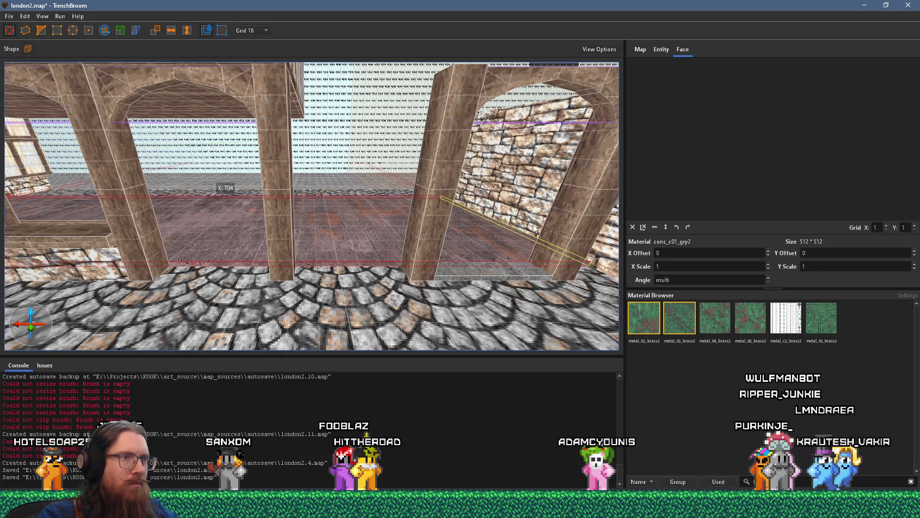
{"action": "left_click", "coordinate": [479, 261], "text": "shift"}
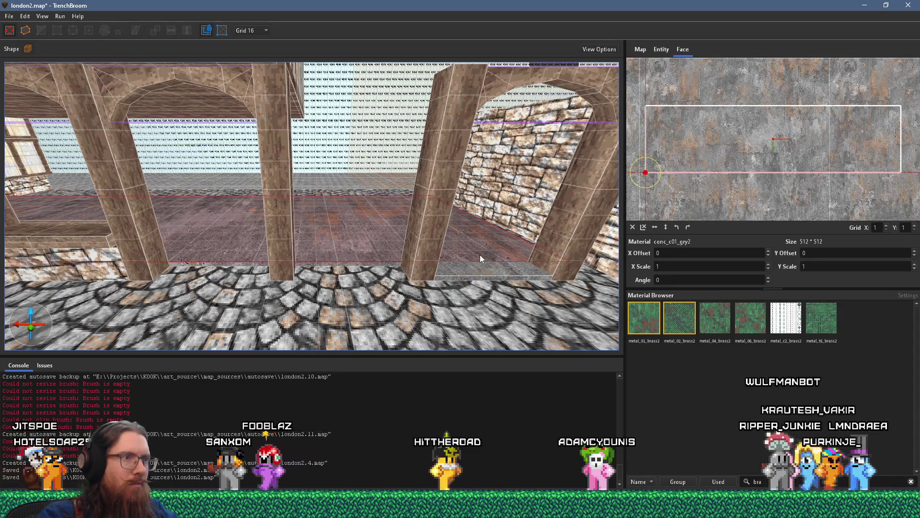
{"action": "key", "text": "s"}
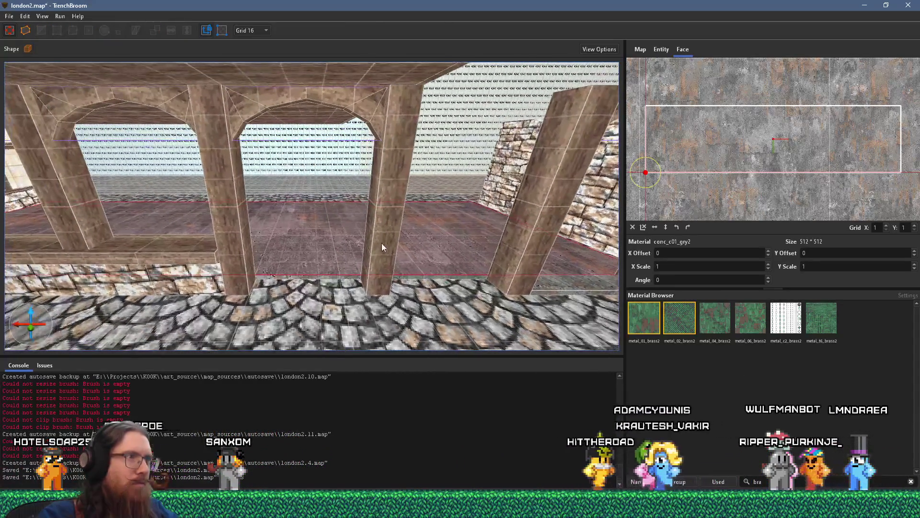
{"action": "left_click", "coordinate": [382, 243]}
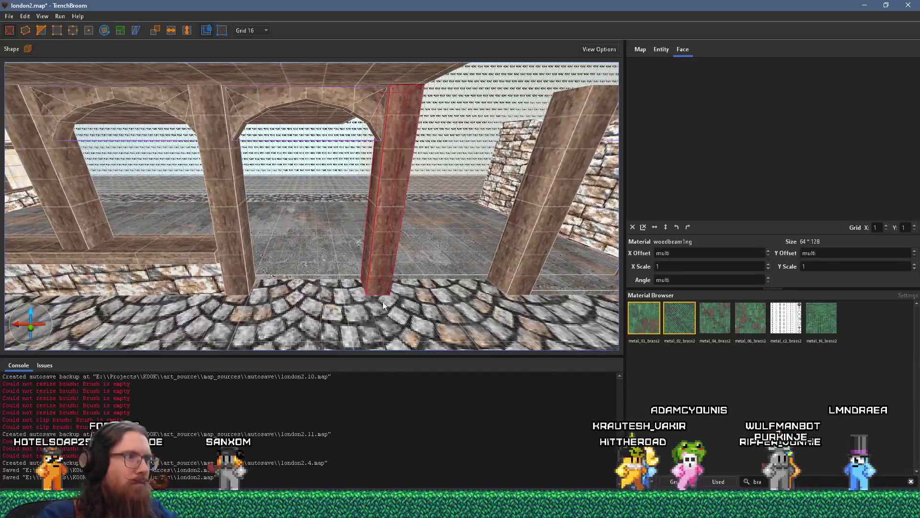
{"action": "left_click", "coordinate": [240, 281]}
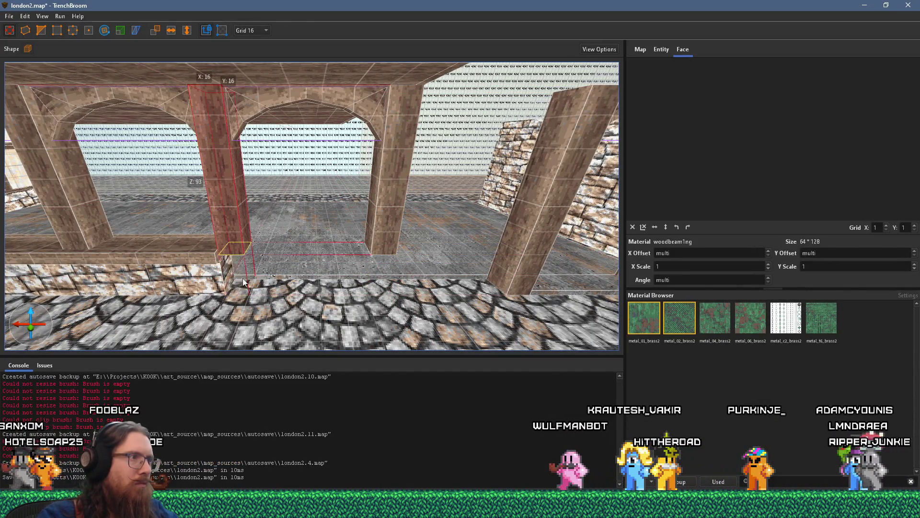
Step: Stretch the low horizontal beam from X 336 to 464 to reach the far post
{"action": "left_click", "coordinate": [220, 259]}
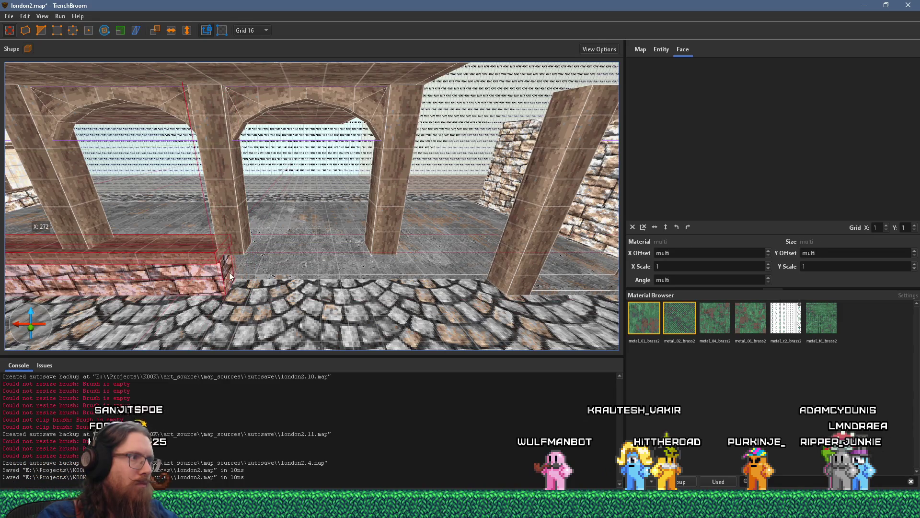
{"action": "left_click_drag", "start_coordinate": [320, 278], "coordinate": [494, 281]}
{"action": "key", "text": "w"}
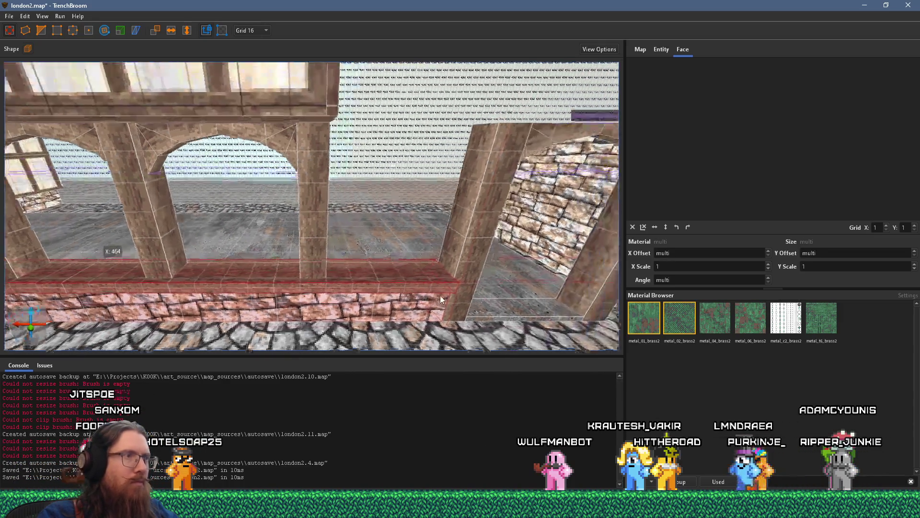
{"action": "left_click", "coordinate": [462, 170]}
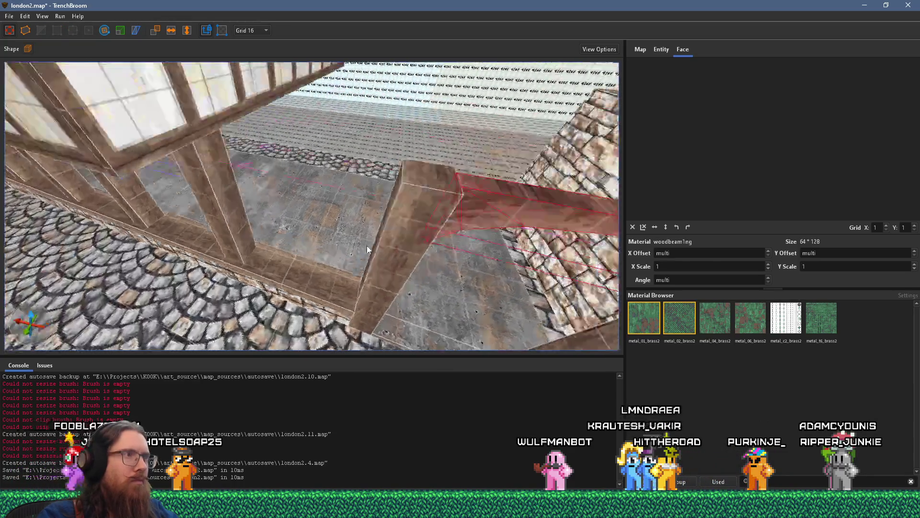
Step: Pull back to view the timber house and select its lower wall and roof
{"action": "key", "text": "s"}
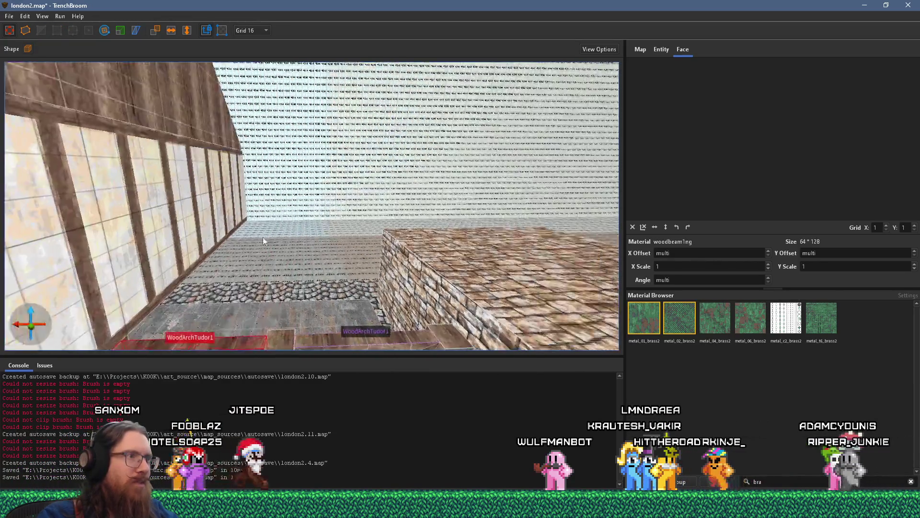
{"action": "key", "text": "s"}
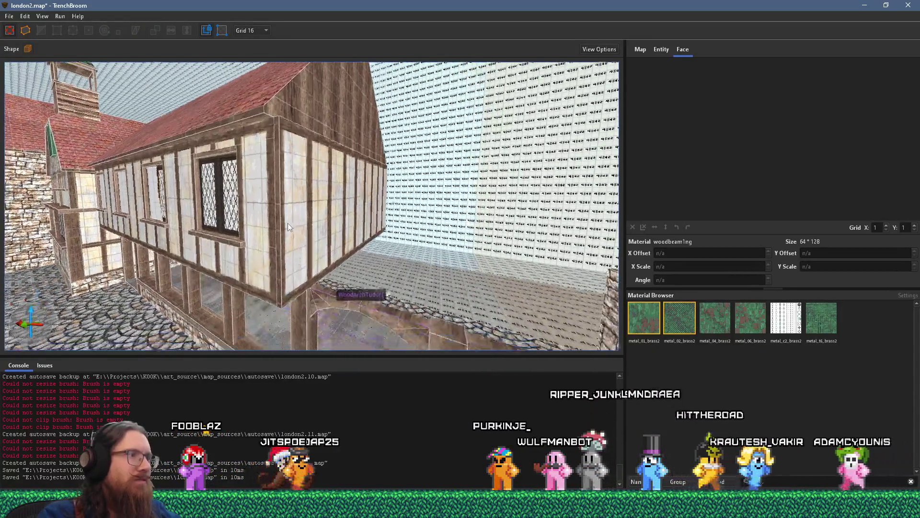
{"action": "left_click", "coordinate": [298, 214]}
{"action": "key", "text": "s"}
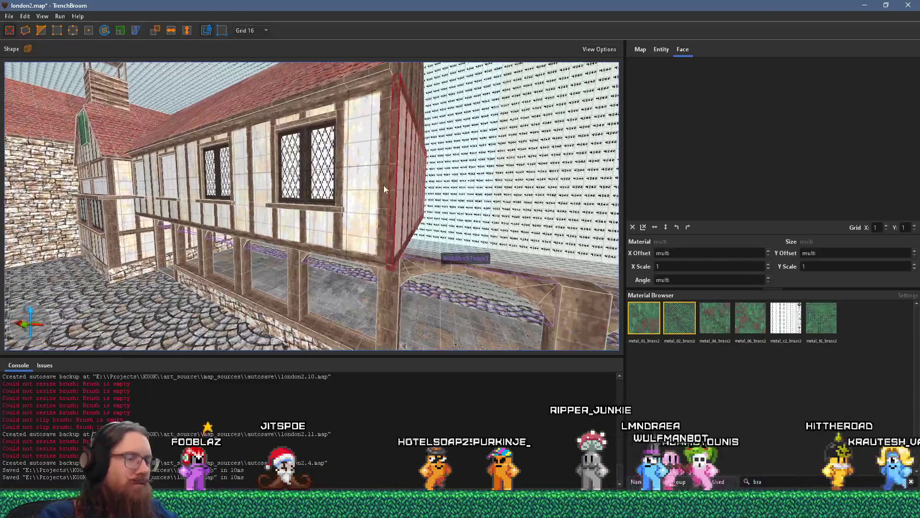
{"action": "key", "text": "Escape"}
{"action": "key", "text": "d"}
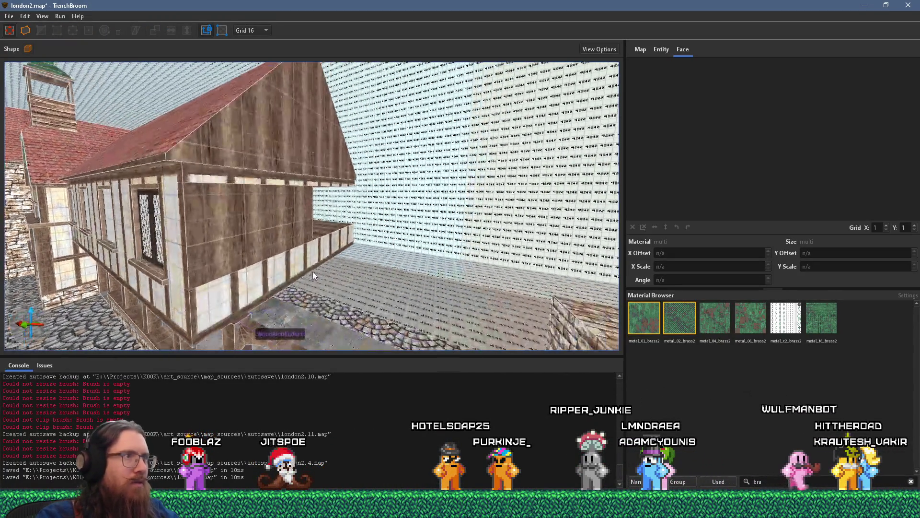
{"action": "left_click", "coordinate": [235, 310]}
{"action": "left_click", "coordinate": [260, 140], "text": "ctrl"}
Step: Fly along the house wall and select the brick wall block under the arcade
{"action": "key", "text": "a"}
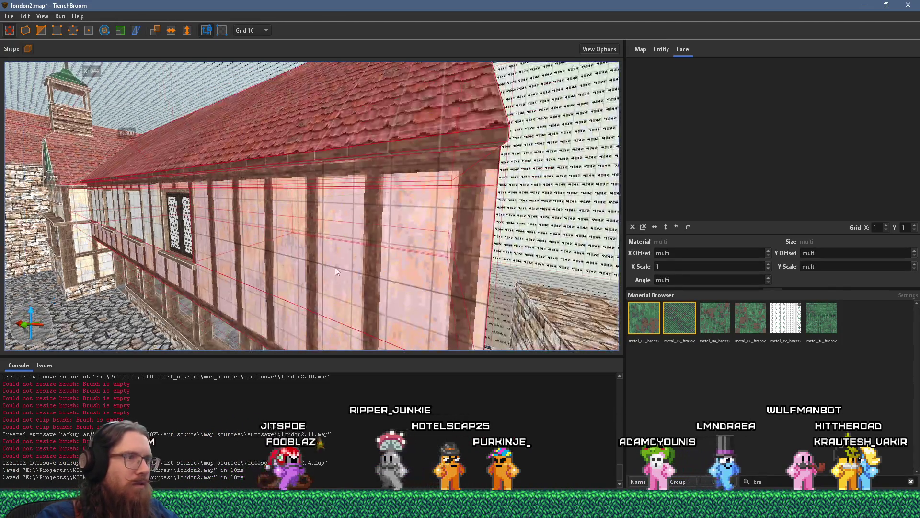
{"action": "key", "text": "a"}
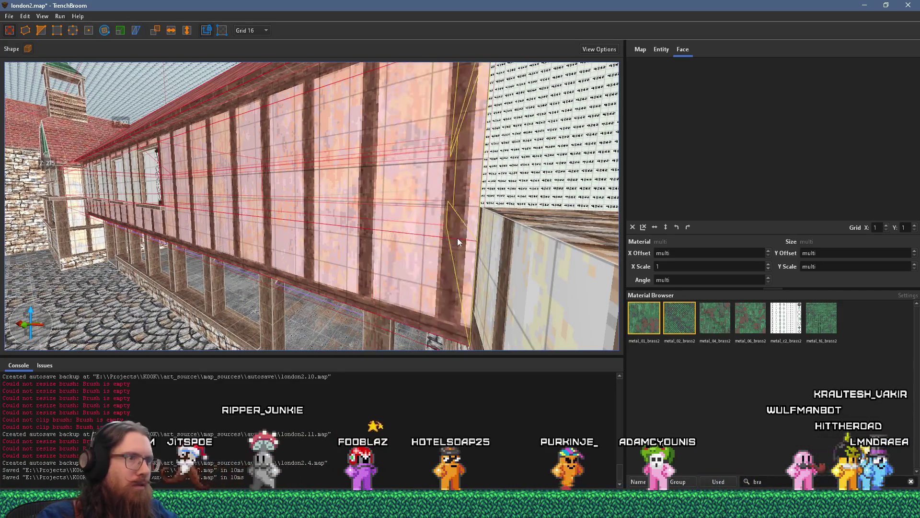
{"action": "key", "text": "w"}
{"action": "key", "text": "s"}
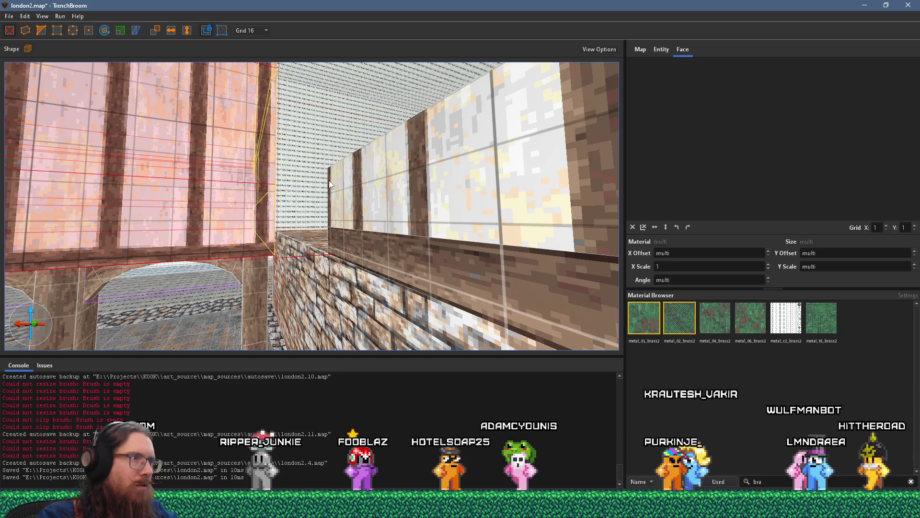
{"action": "key", "text": "s"}
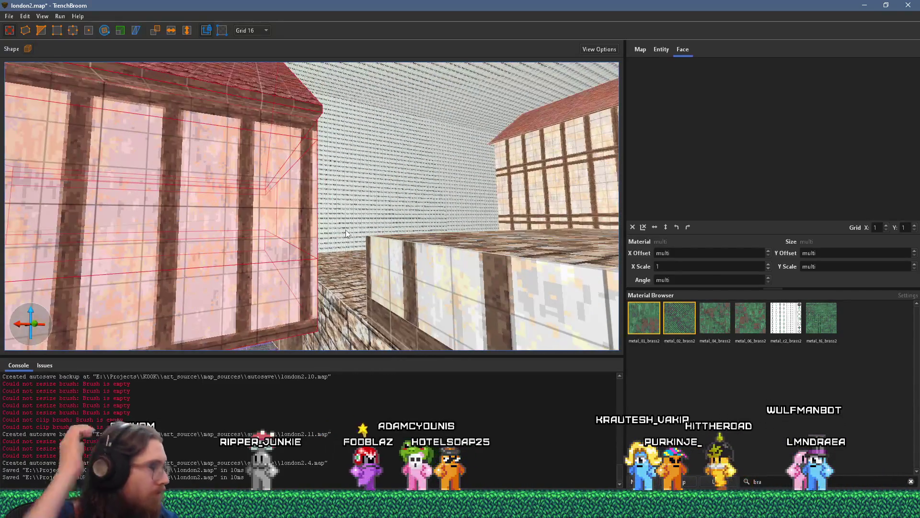
{"action": "key", "text": "w"}
{"action": "left_click", "coordinate": [310, 286]}
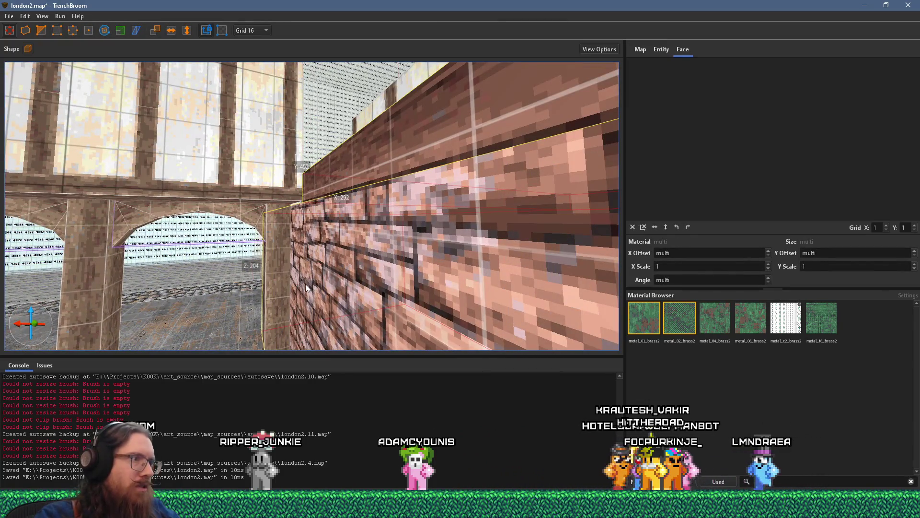
{"action": "key", "text": "w"}
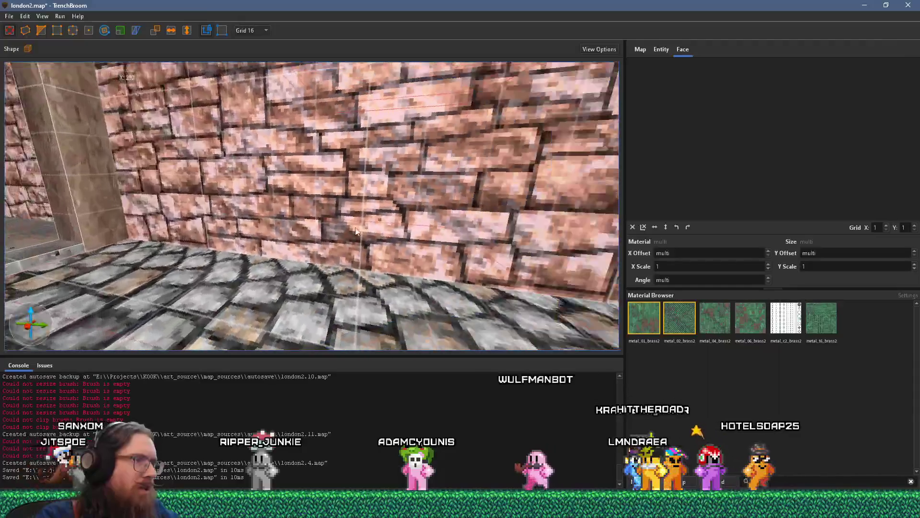
{"action": "key", "text": "s"}
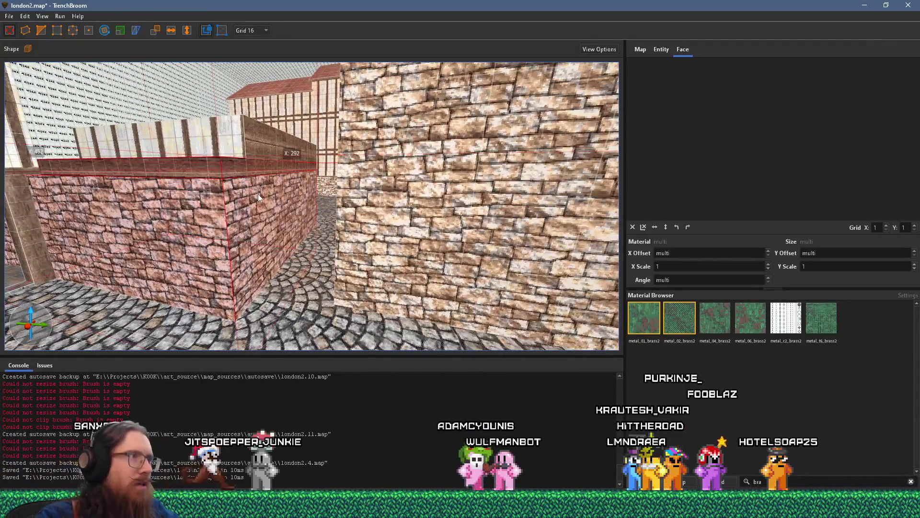
Step: Stretch the brick block until it meets the stone building's wall
{"action": "left_click_drag", "start_coordinate": [258, 193], "coordinate": [341, 214]}
{"action": "key", "text": "w"}
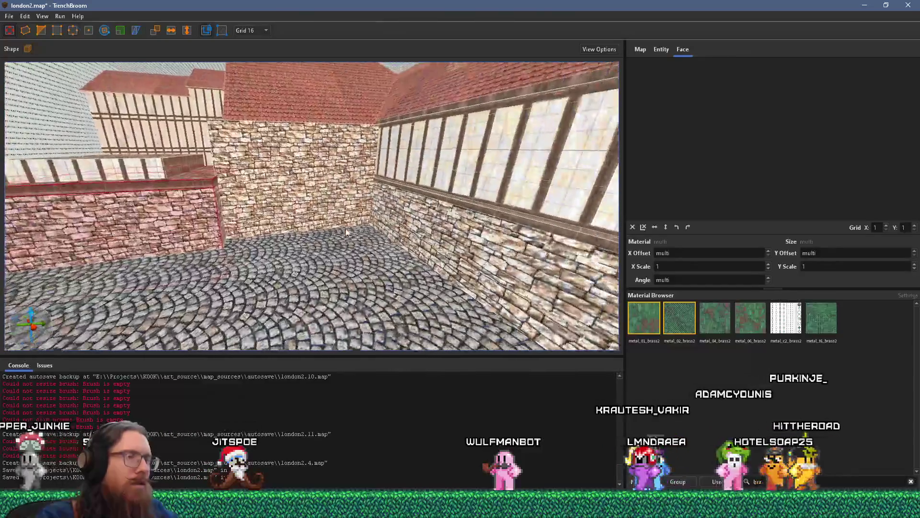
{"action": "key", "text": "alt+Tab"}
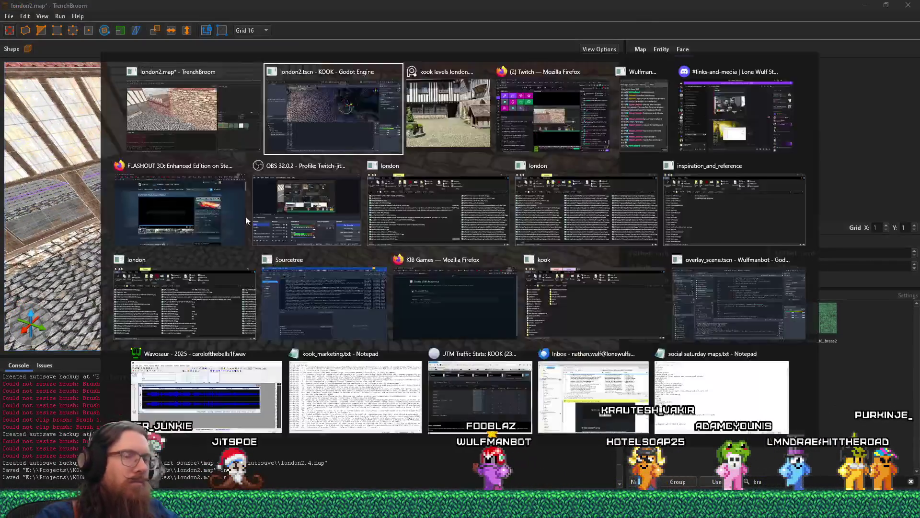
Step: Look over the timber-framed courtyard reference photo, then go back to TrenchBroom
{"action": "key", "text": "alt+Tab"}
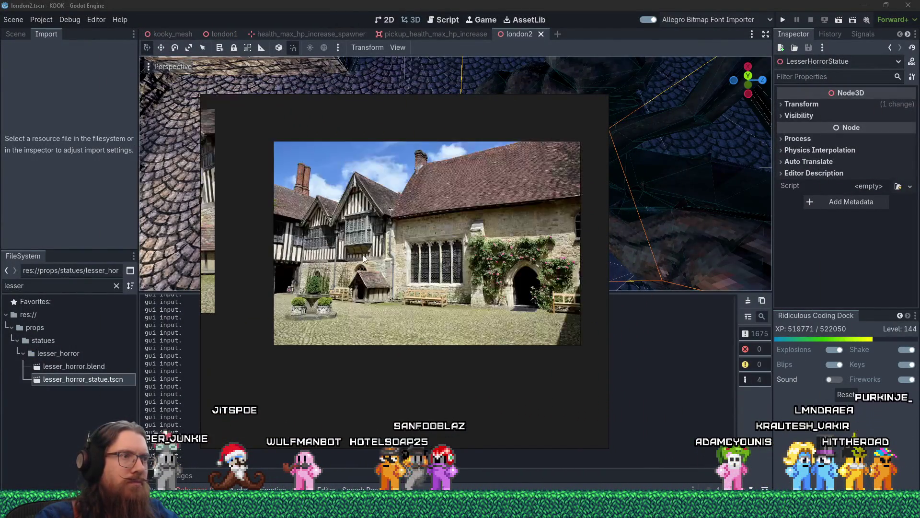
{"action": "key", "text": "alt+Tab"}
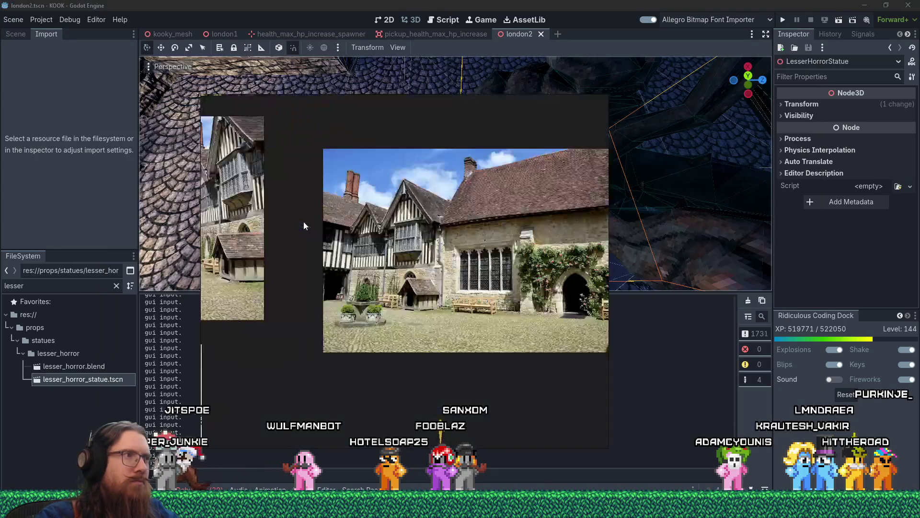
{"action": "key", "text": "alt+Tab"}
{"action": "key", "text": "alt+Tab"}
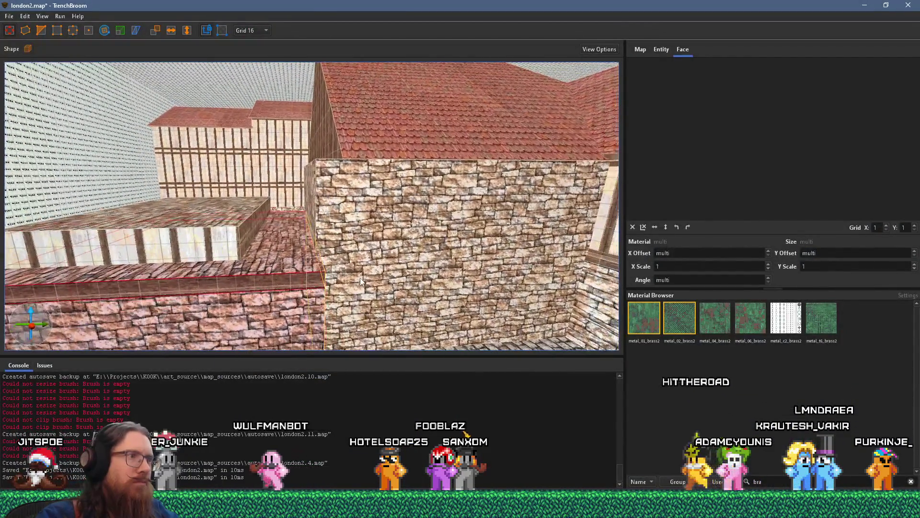
Step: Shorten the brush from Y 488 to 472 and pull the stone wall's face left over the alley
{"action": "left_click_drag", "start_coordinate": [306, 285], "coordinate": [293, 287]}
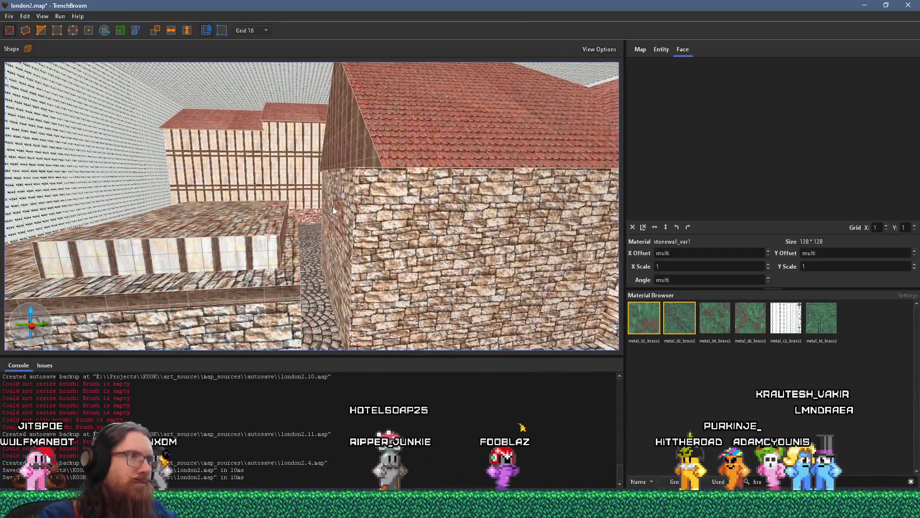
{"action": "mouse_move", "coordinate": [332, 206]}
{"action": "left_mouse_down"}
{"action": "mouse_move", "coordinate": [323, 230]}
{"action": "mouse_move", "coordinate": [297, 231]}
{"action": "left_mouse_up"}
{"action": "left_click", "coordinate": [358, 143]}
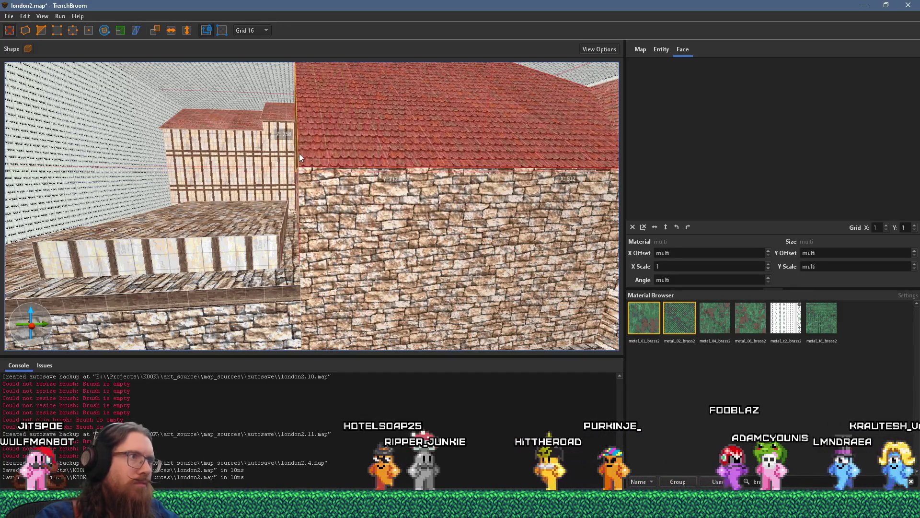
{"action": "key", "text": "w"}
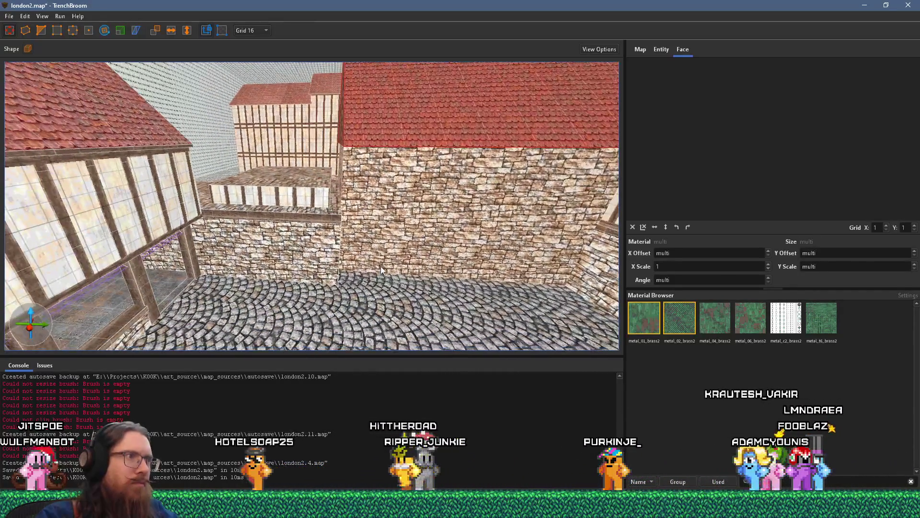
Step: Check the courtyard reference photos, then fly over the enclosed courtyard and red roofs
{"action": "key", "text": "alt+Tab"}
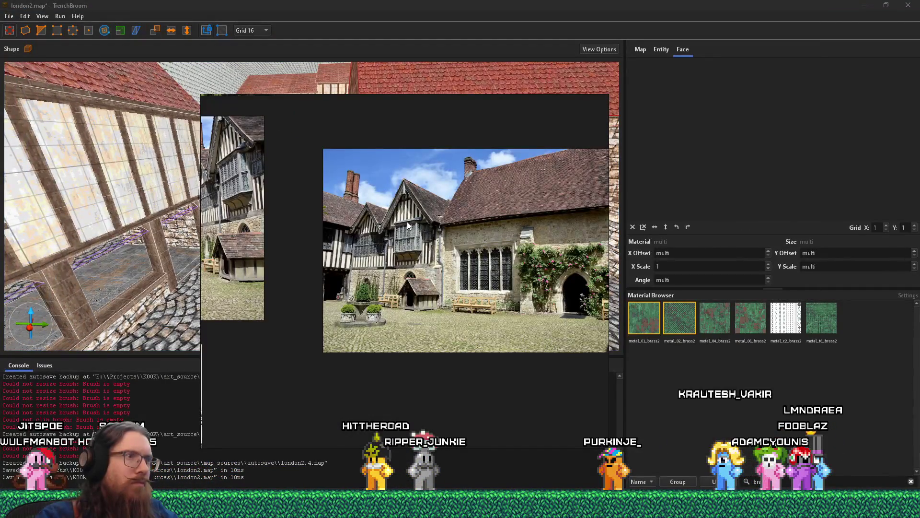
{"action": "key", "text": "alt+Tab"}
{"action": "key", "text": "w"}
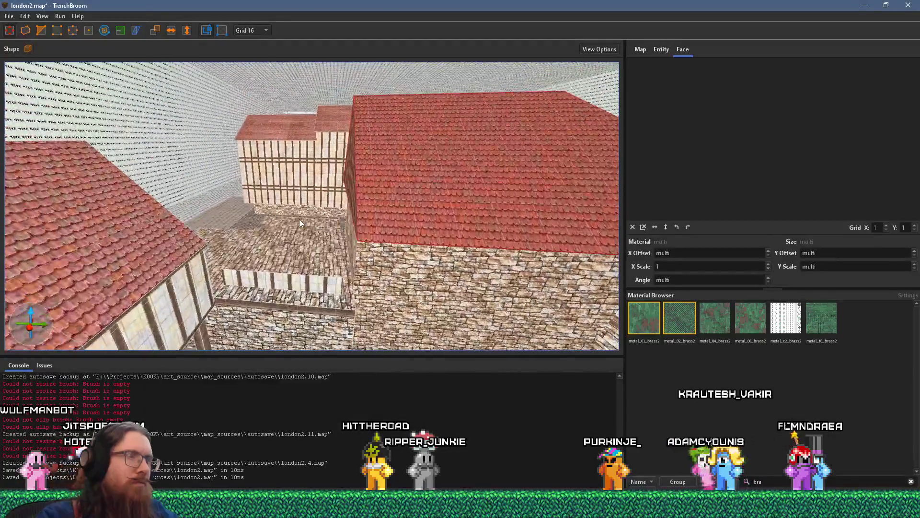
{"action": "key", "text": "s"}
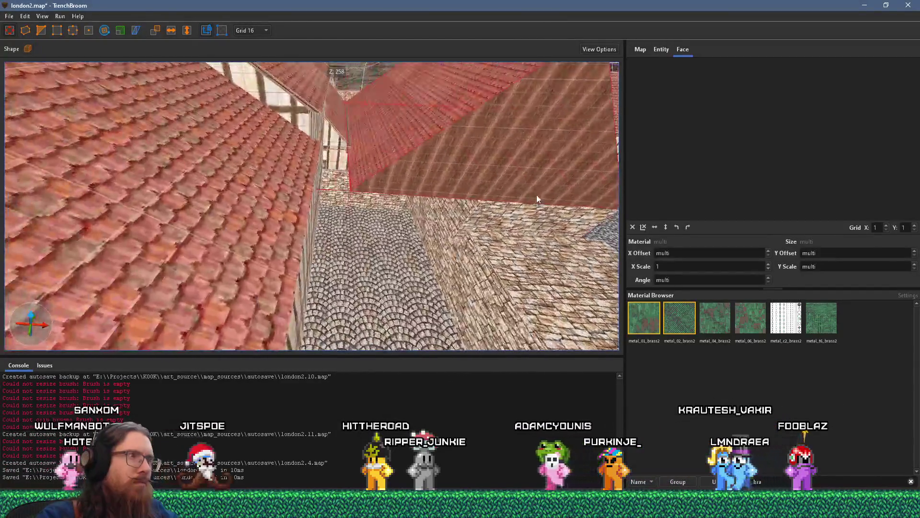
{"action": "key", "text": "a"}
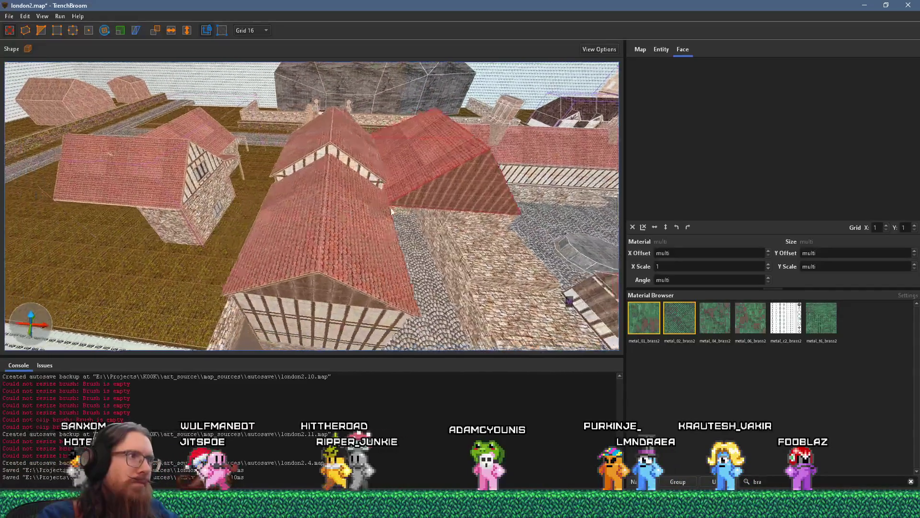
{"action": "key", "text": "w"}
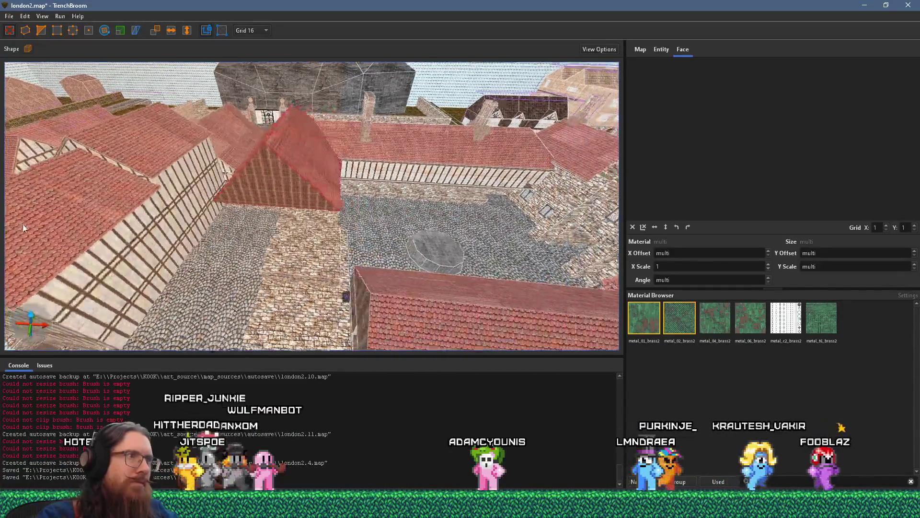
{"action": "key", "text": "w"}
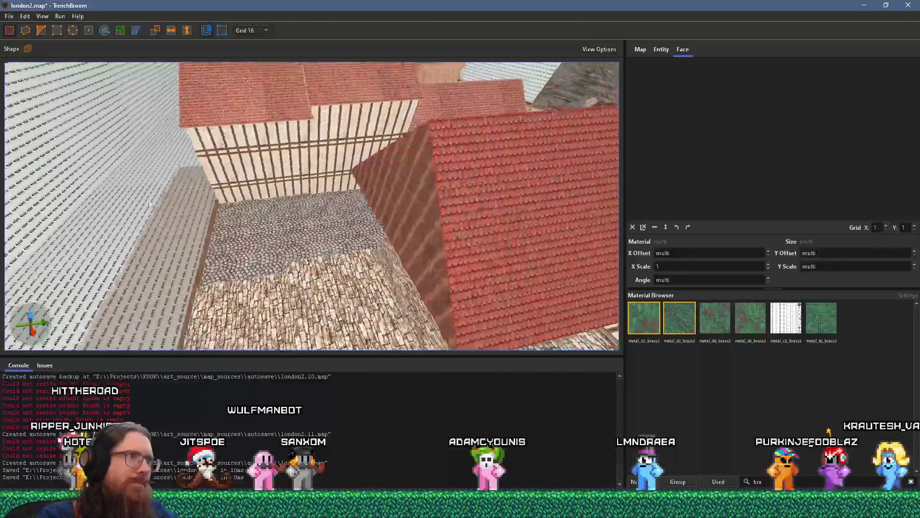
{"action": "key", "text": "super+Tab"}
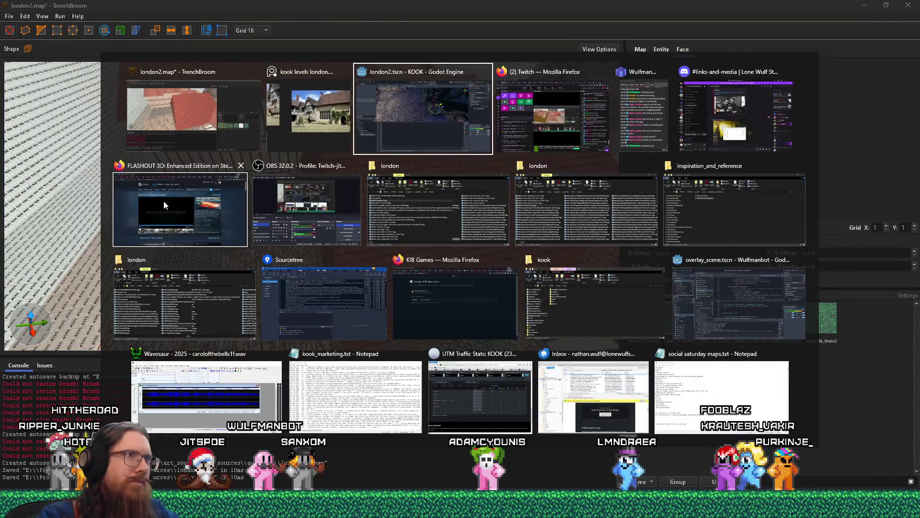
Step: Zoom and pan the PureRef board onto the aerial manor photo's roofs and left tower
{"action": "left_click", "coordinate": [306, 110]}
{"action": "scroll", "coordinate": [415, 272], "scroll_direction": "down", "scroll_amount": 5}
{"action": "scroll", "coordinate": [467, 329], "scroll_direction": "up", "scroll_amount": 5}
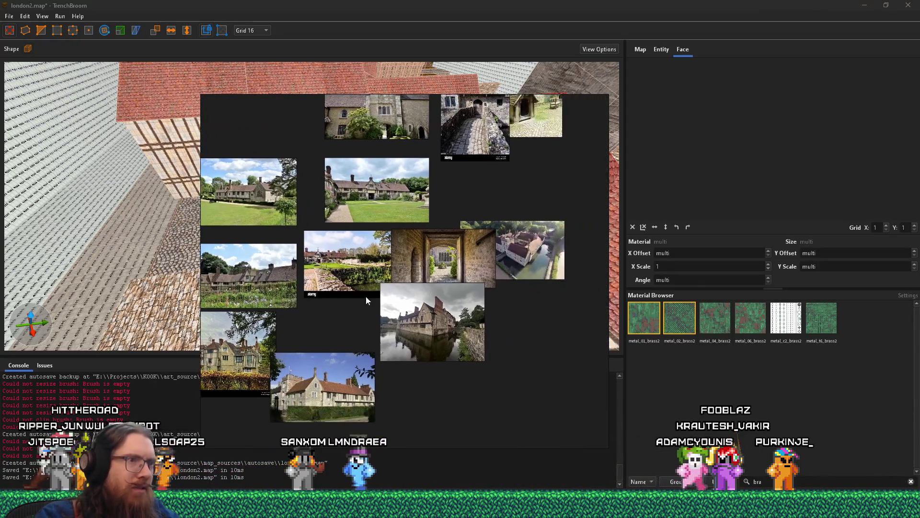
{"action": "scroll", "coordinate": [496, 242], "scroll_direction": "up", "scroll_amount": 8}
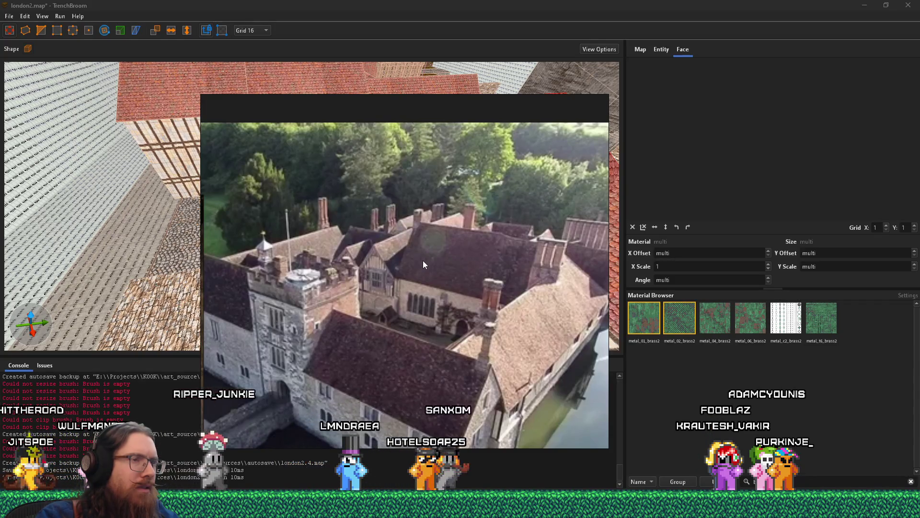
{"action": "left_click_drag", "start_coordinate": [423, 260], "coordinate": [316, 281]}
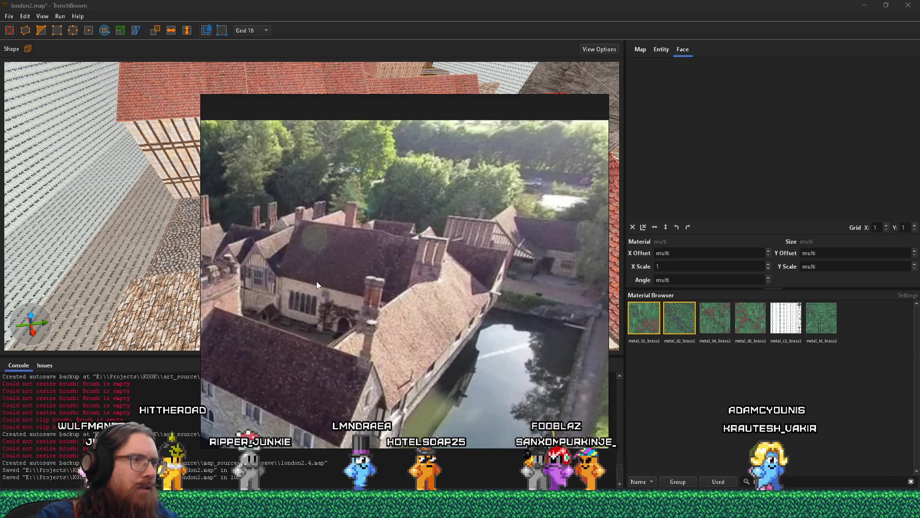
{"action": "mouse_move", "coordinate": [316, 281]}
{"action": "left_mouse_down"}
{"action": "mouse_move", "coordinate": [389, 298]}
{"action": "mouse_move", "coordinate": [390, 249]}
{"action": "mouse_move", "coordinate": [286, 257]}
{"action": "left_mouse_up"}
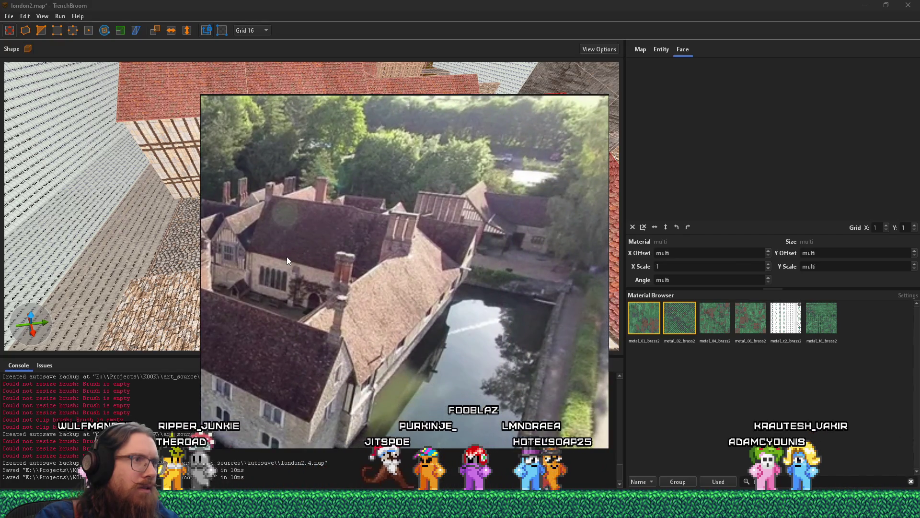
{"action": "key", "text": "alt+Tab"}
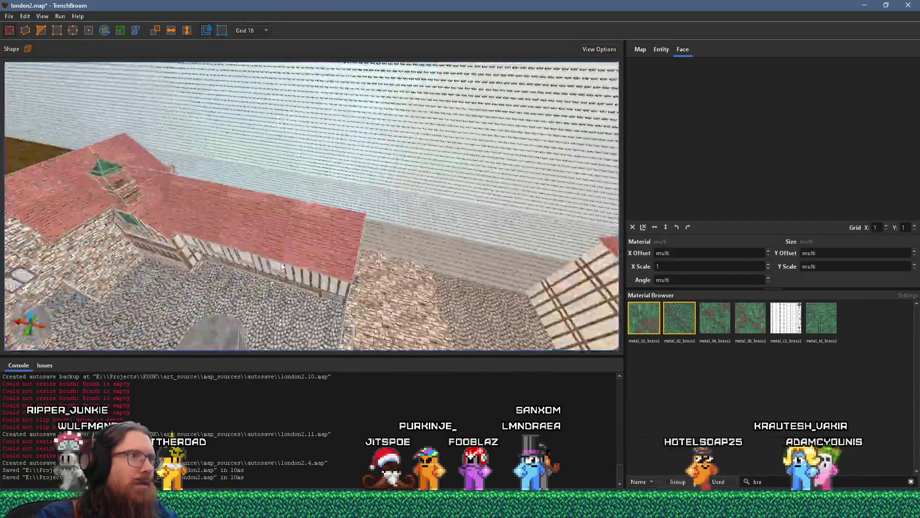
Step: Fly the camera over the courtyard and town rooftops, comparing with the aerial manor reference
{"action": "scroll", "coordinate": [283, 264], "scroll_direction": "down", "scroll_amount": 10}
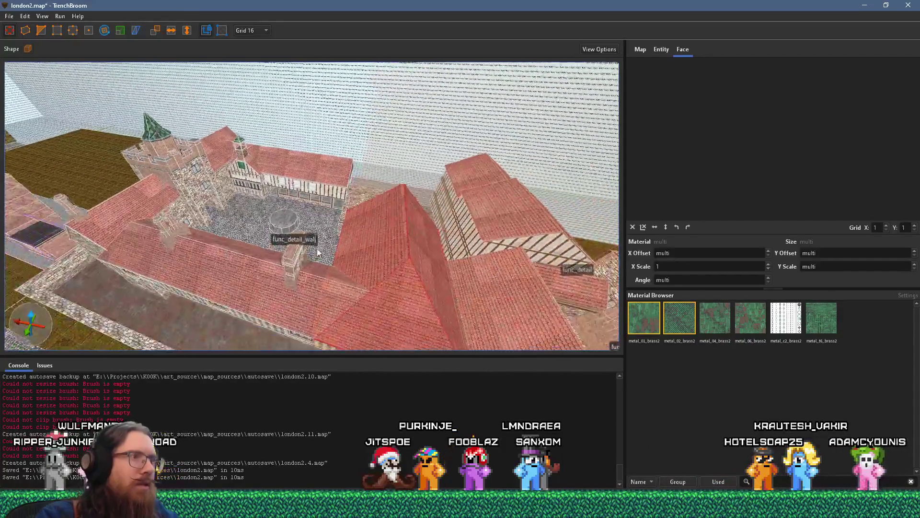
{"action": "scroll", "coordinate": [290, 258], "scroll_direction": "up", "scroll_amount": 5}
{"action": "key", "text": "alt+Tab"}
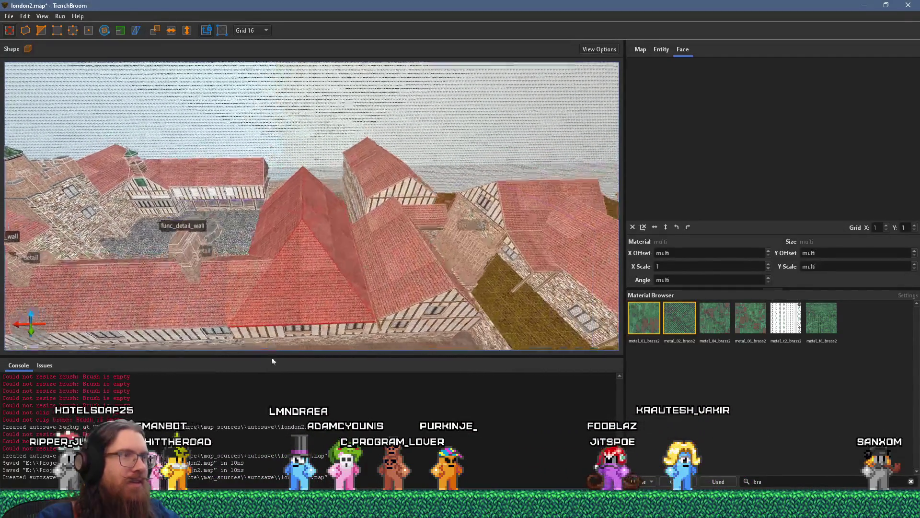
{"action": "key", "text": "d"}
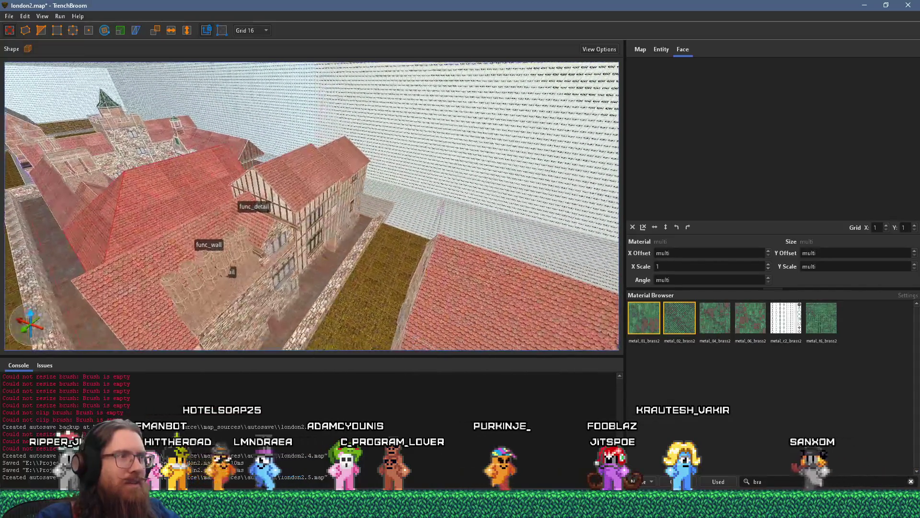
{"action": "key", "text": "w"}
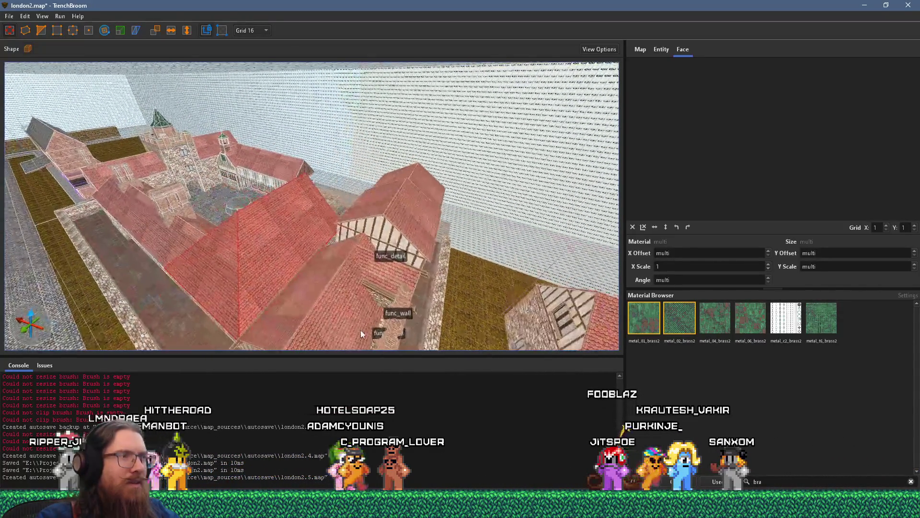
{"action": "key", "text": "w"}
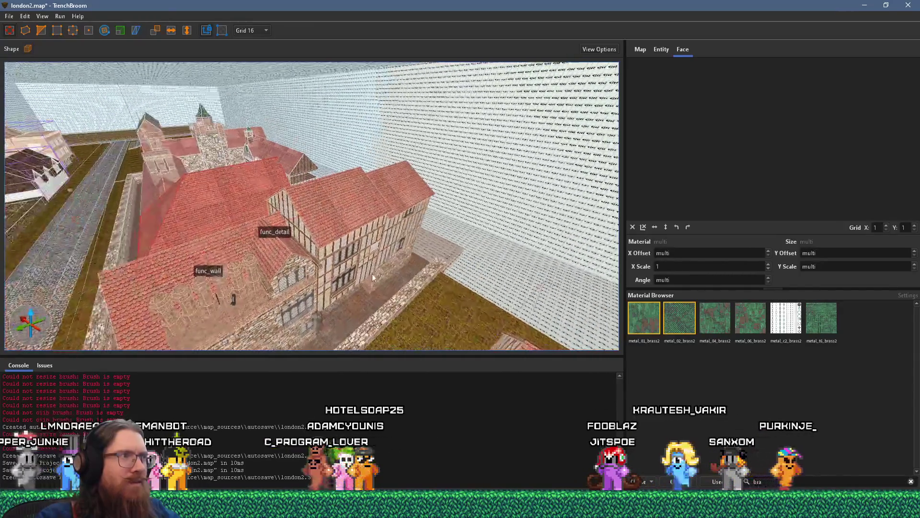
{"action": "key", "text": "w"}
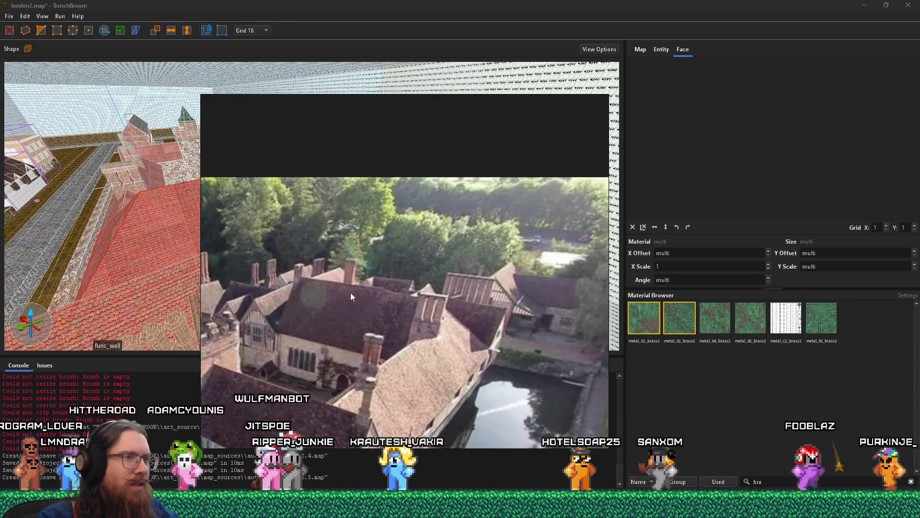
Step: Switch back and forth between the aerial reference video and the map to compare
{"action": "scroll", "coordinate": [295, 304], "scroll_direction": "up", "scroll_amount": 5}
{"action": "scroll", "coordinate": [338, 303], "scroll_direction": "down", "scroll_amount": 5}
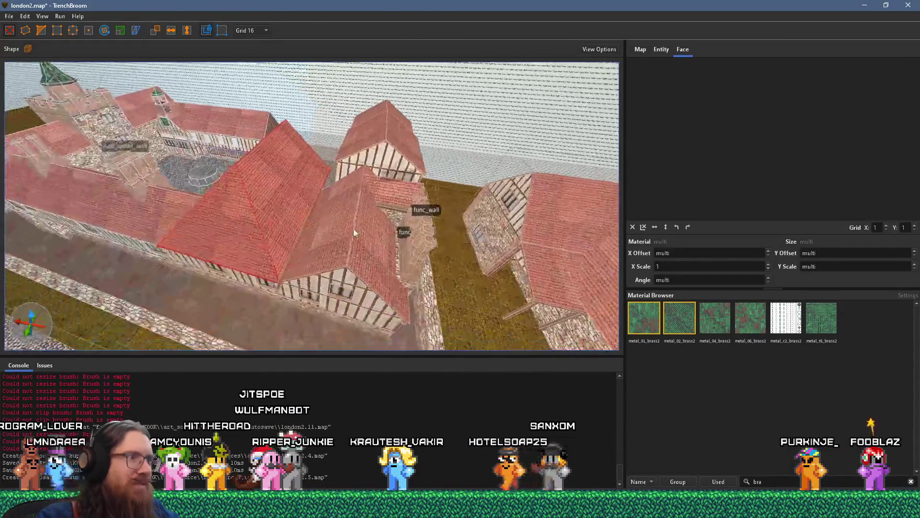
{"action": "key", "text": "alt+Tab"}
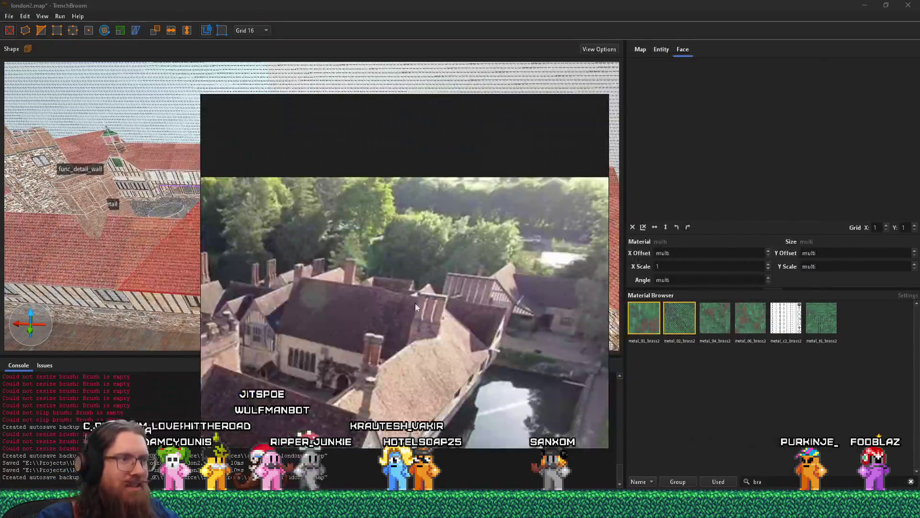
{"action": "key", "text": "alt+Tab"}
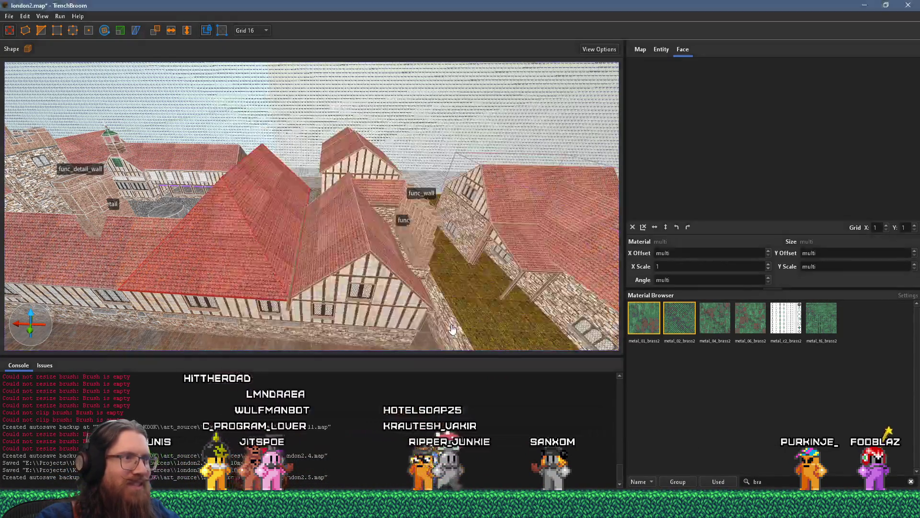
{"action": "key", "text": "alt+Tab"}
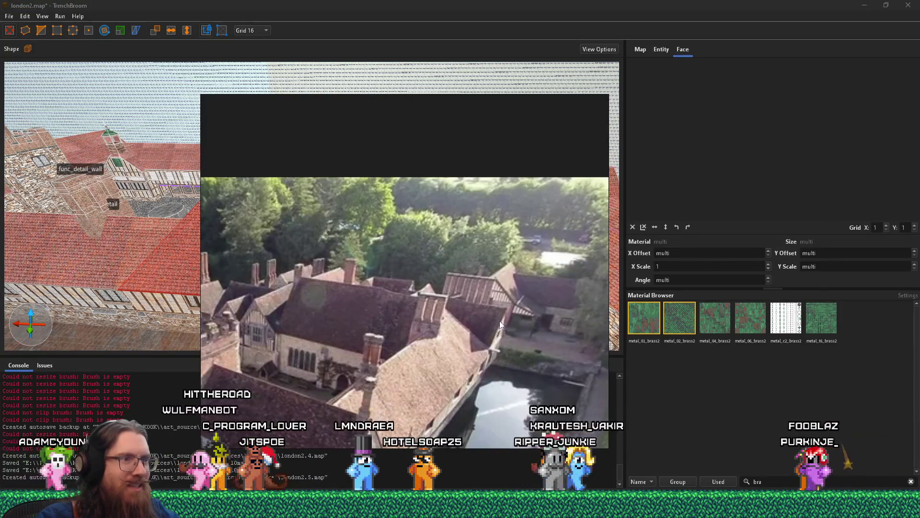
{"action": "key", "text": "alt+Tab"}
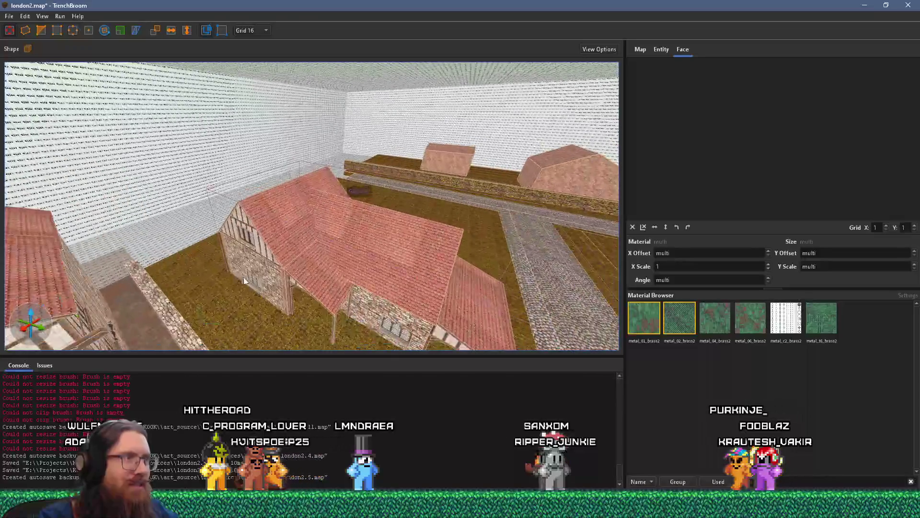
{"action": "key", "text": "alt+Tab"}
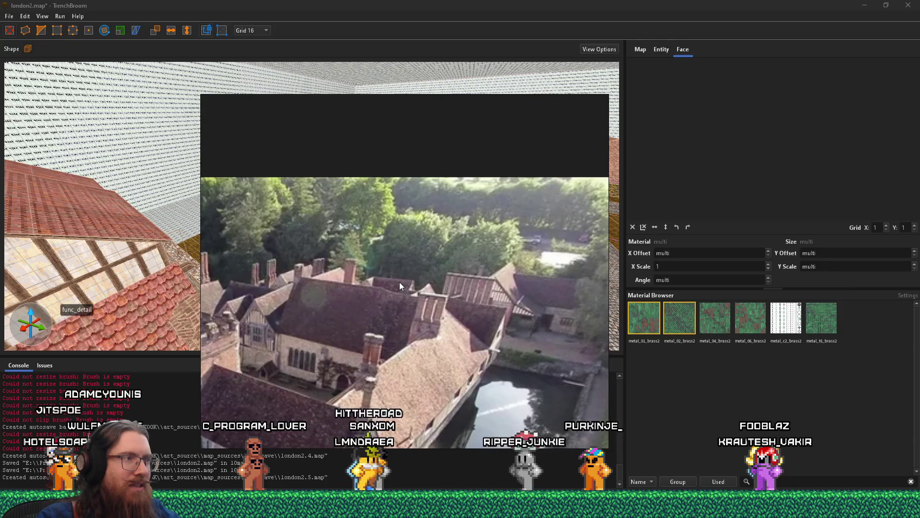
{"action": "key", "text": "alt+Tab"}
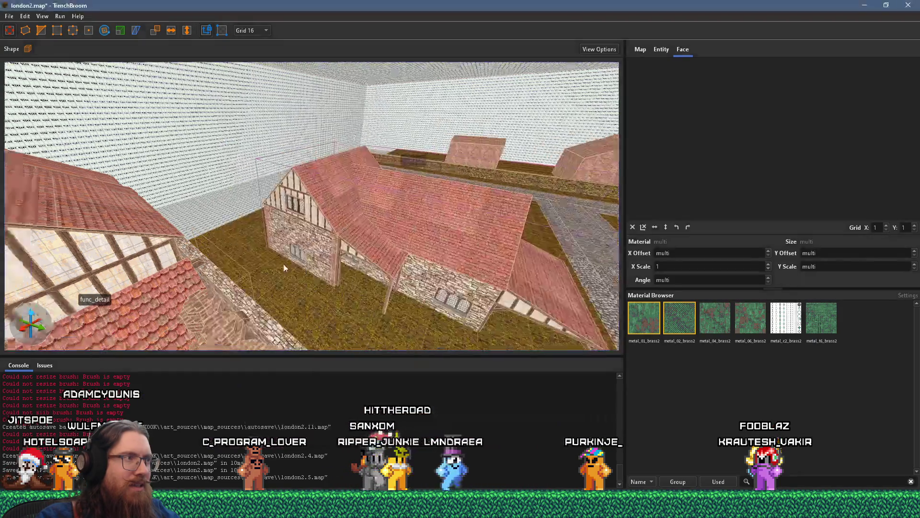
Step: Zoom toward the timber house facade and go to the File menu to save london2.map
{"action": "scroll", "coordinate": [298, 187], "scroll_direction": "down", "scroll_amount": 2}
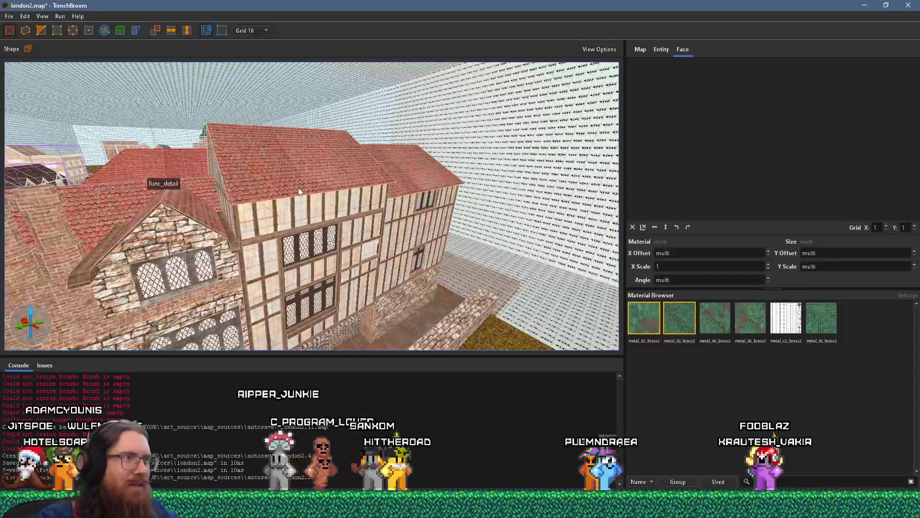
{"action": "scroll", "coordinate": [283, 221], "scroll_direction": "down", "scroll_amount": 4}
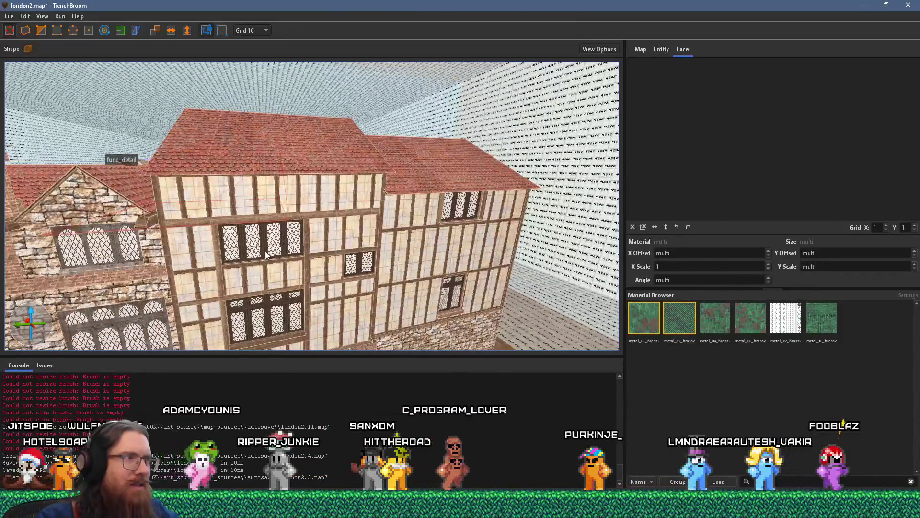
{"action": "left_click", "coordinate": [9, 16]}
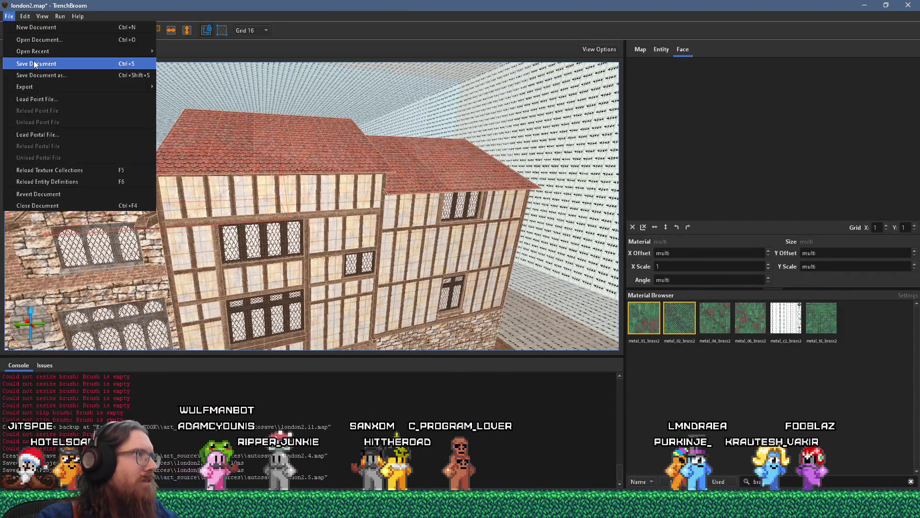
Step: Save the map, then browse the PureRef board and select the aerial moat photo
{"action": "left_click", "coordinate": [33, 62]}
{"action": "key", "text": "alt+Tab"}
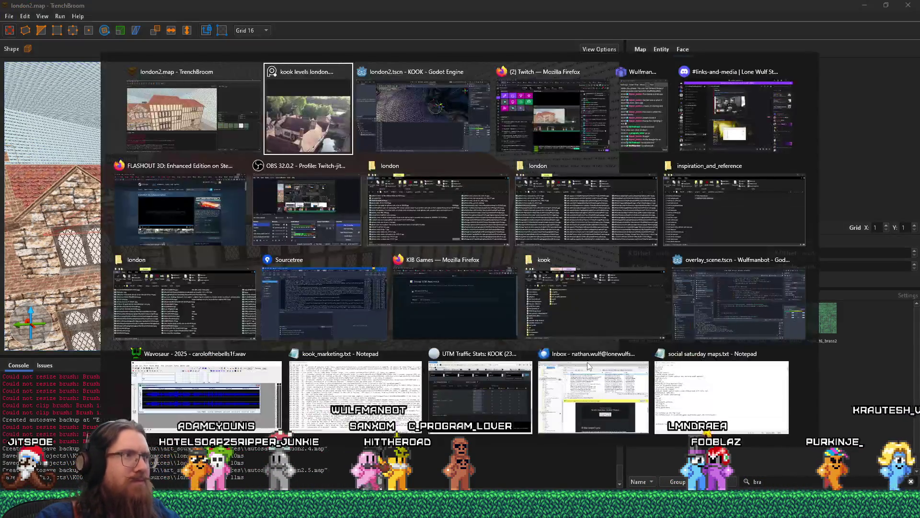
{"action": "scroll", "coordinate": [393, 299], "scroll_direction": "down", "scroll_amount": 5}
{"action": "scroll", "coordinate": [451, 320], "scroll_direction": "down", "scroll_amount": 4}
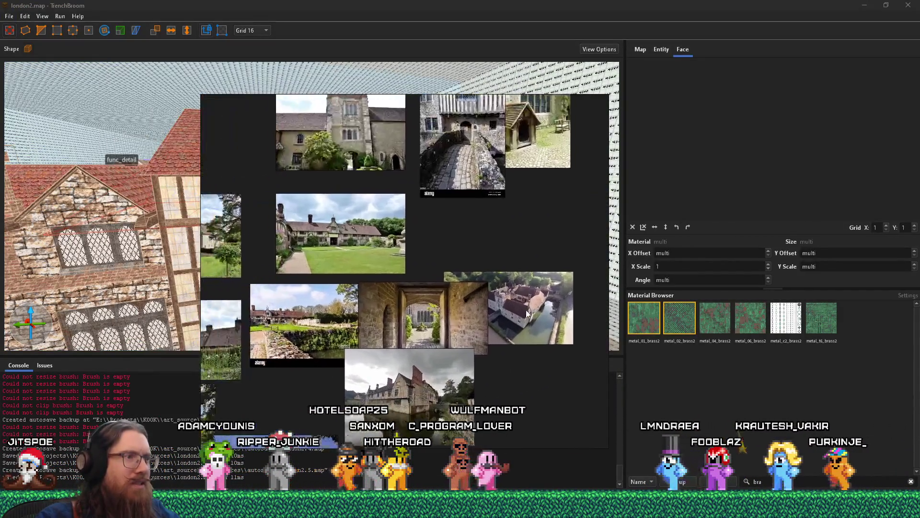
{"action": "left_click", "coordinate": [557, 306]}
{"action": "scroll", "coordinate": [500, 306], "scroll_direction": "down", "scroll_amount": 3}
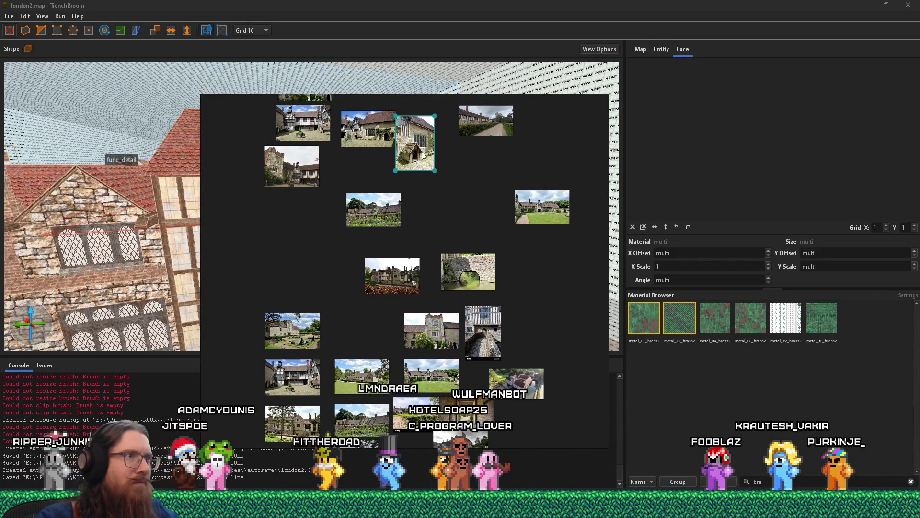
{"action": "scroll", "coordinate": [430, 178], "scroll_direction": "up", "scroll_amount": 5}
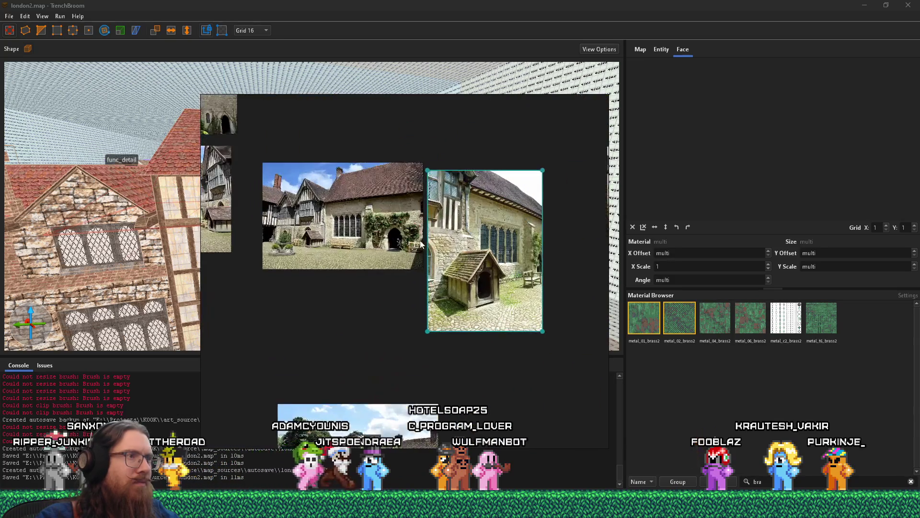
Step: Rearrange the reference photos and place the manor-and-hedge photo beside the 3D view
{"action": "mouse_move", "coordinate": [466, 267]}
{"action": "left_mouse_down"}
{"action": "mouse_move", "coordinate": [379, 319]}
{"action": "mouse_move", "coordinate": [423, 314]}
{"action": "left_mouse_up"}
{"action": "scroll", "coordinate": [435, 321], "scroll_direction": "down", "scroll_amount": 3}
{"action": "left_click", "coordinate": [484, 272]}
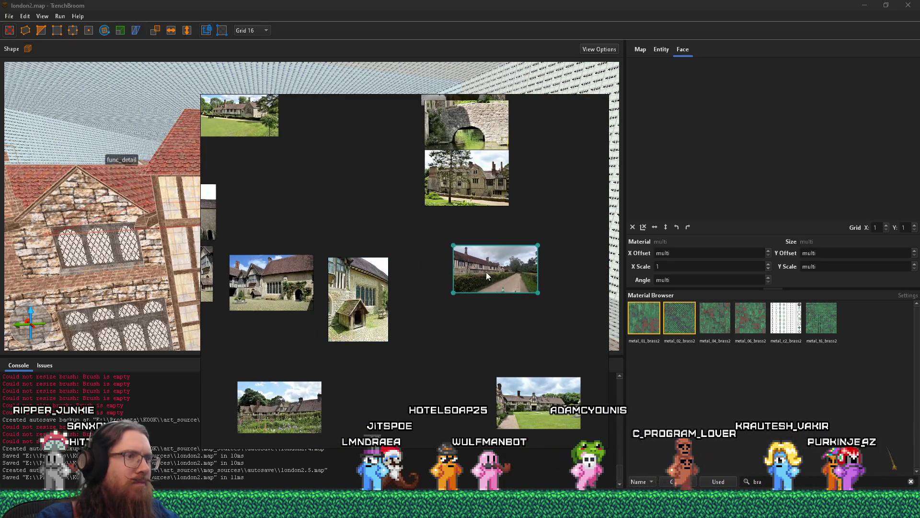
{"action": "key", "text": "ctrl+p"}
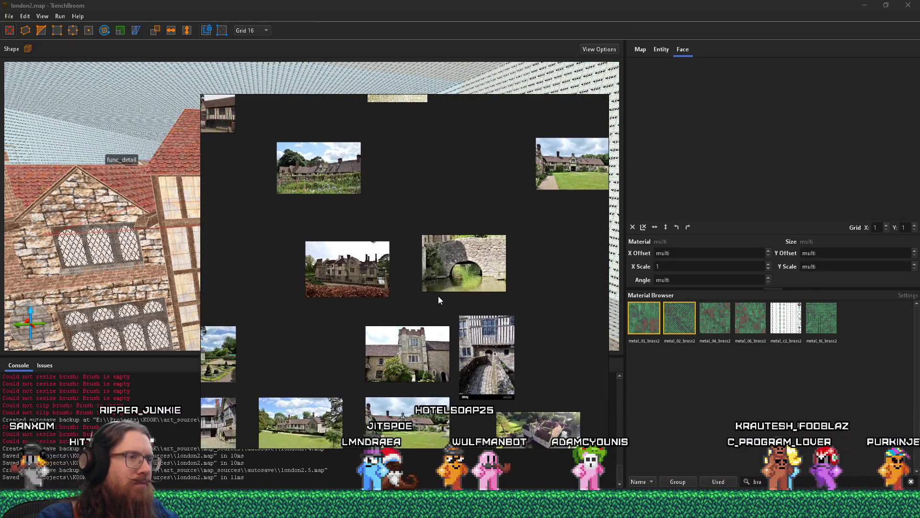
{"action": "scroll", "coordinate": [438, 297], "scroll_direction": "up", "scroll_amount": 10}
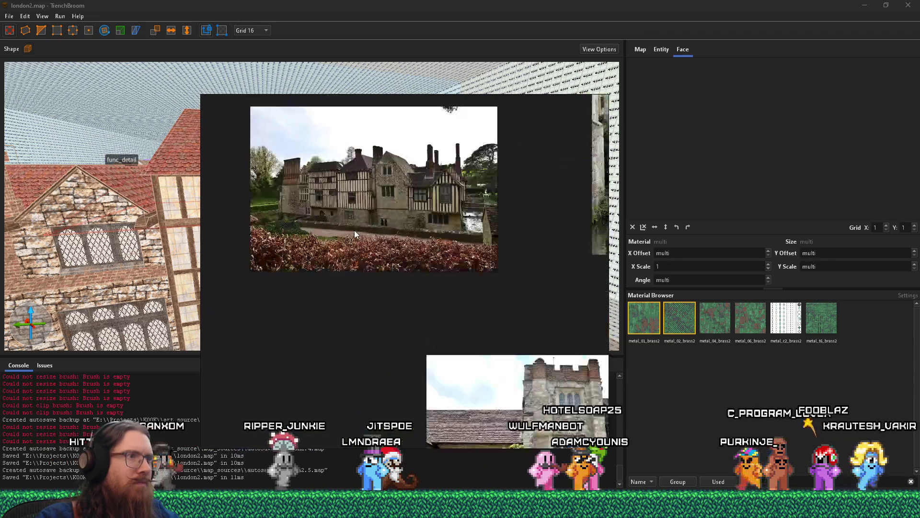
{"action": "left_click_drag", "start_coordinate": [378, 232], "coordinate": [388, 300]}
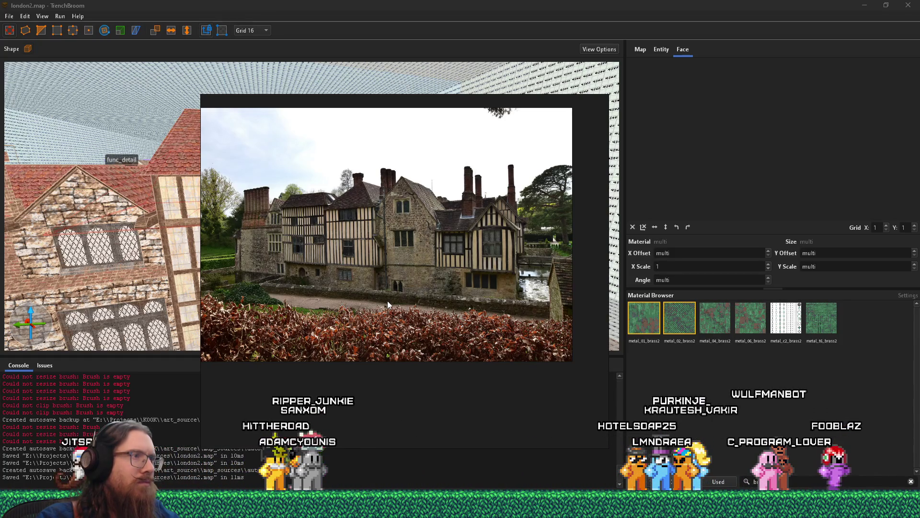
{"action": "mouse_move", "coordinate": [388, 300]}
{"action": "left_mouse_down"}
{"action": "mouse_move", "coordinate": [548, 292]}
{"action": "mouse_move", "coordinate": [583, 305]}
{"action": "left_mouse_up"}
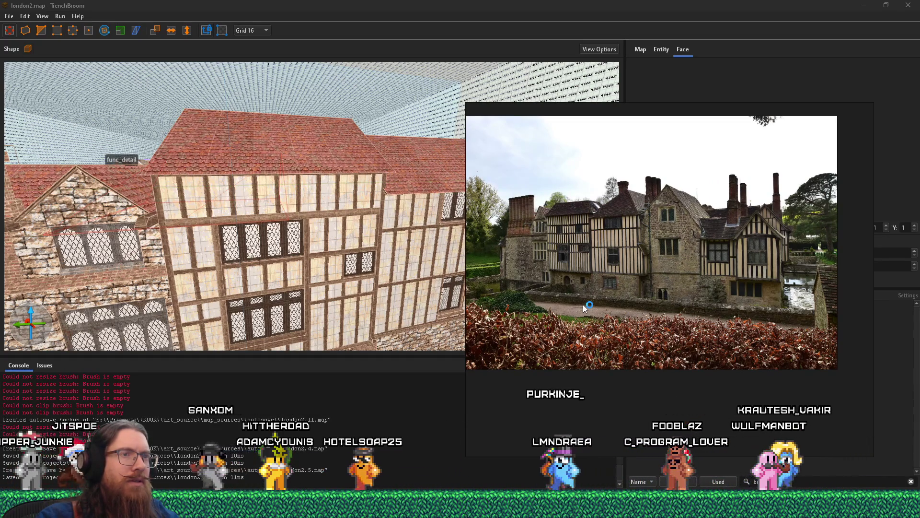
Step: Pan the manor photo from the stone gable wing to the timber wing, filling the viewer
{"action": "left_click", "coordinate": [286, 298]}
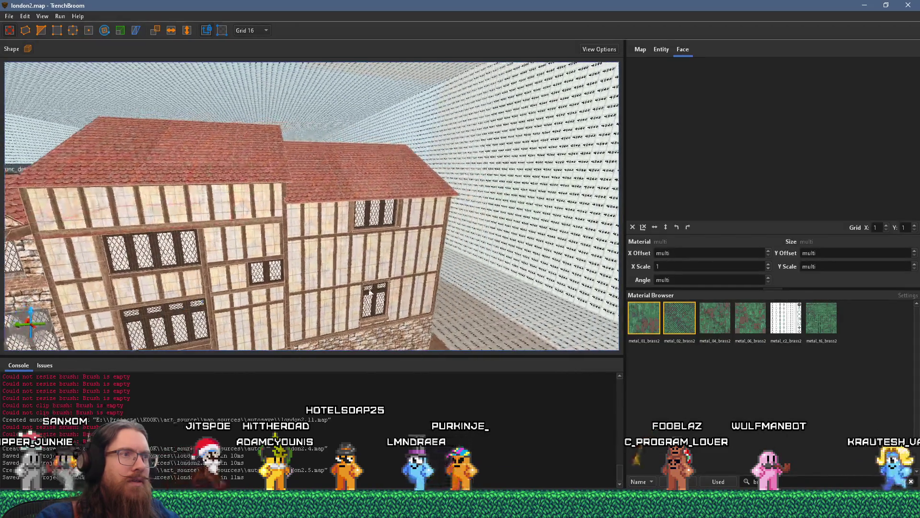
{"action": "scroll", "coordinate": [402, 286], "scroll_direction": "up", "scroll_amount": 5}
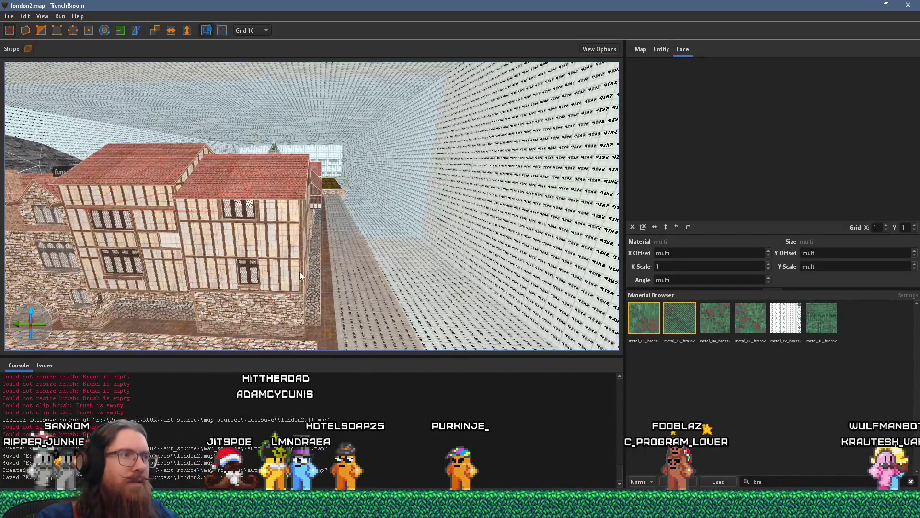
{"action": "scroll", "coordinate": [255, 248], "scroll_direction": "down", "scroll_amount": 5}
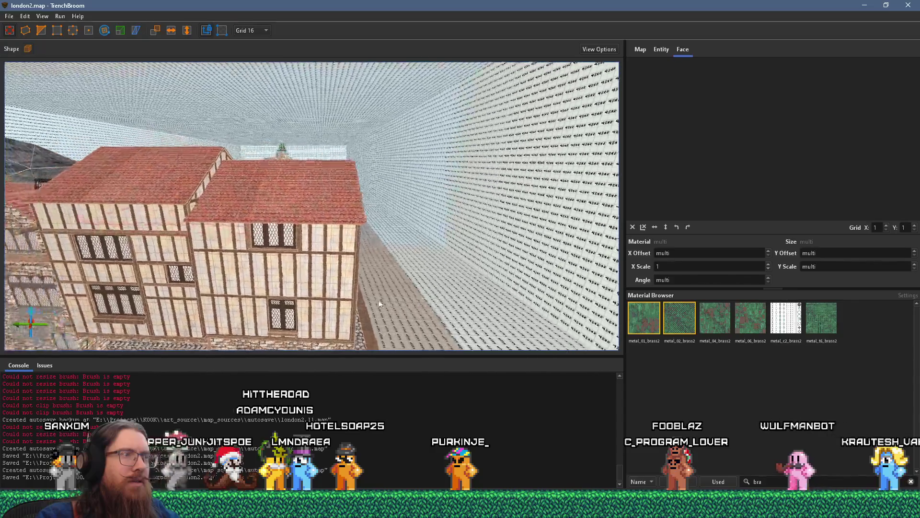
{"action": "scroll", "coordinate": [314, 224], "scroll_direction": "up", "scroll_amount": 5}
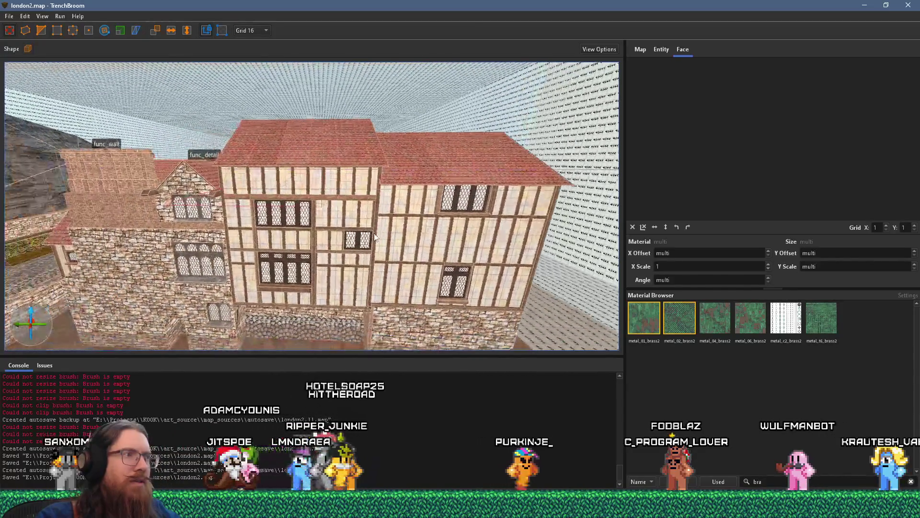
{"action": "key", "text": "alt+Tab"}
{"action": "scroll", "coordinate": [561, 266], "scroll_direction": "up", "scroll_amount": 1}
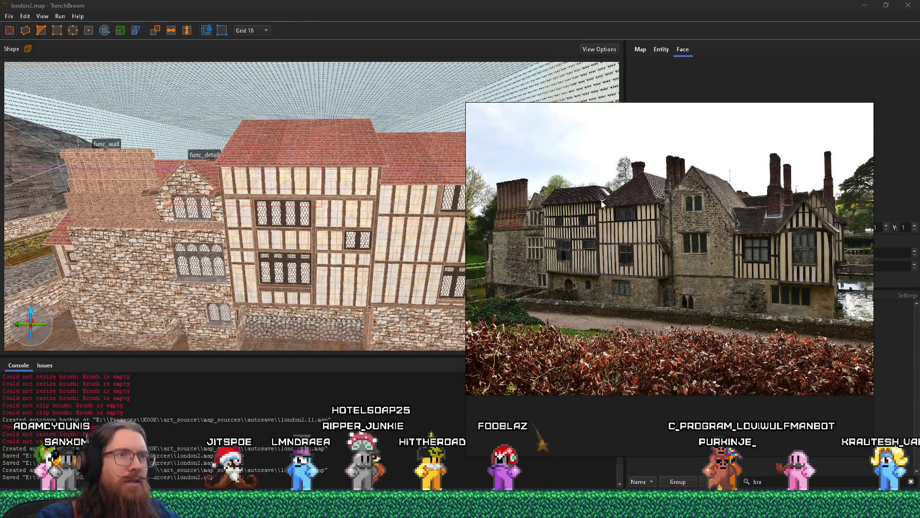
{"action": "scroll", "coordinate": [603, 204], "scroll_direction": "up", "scroll_amount": 1}
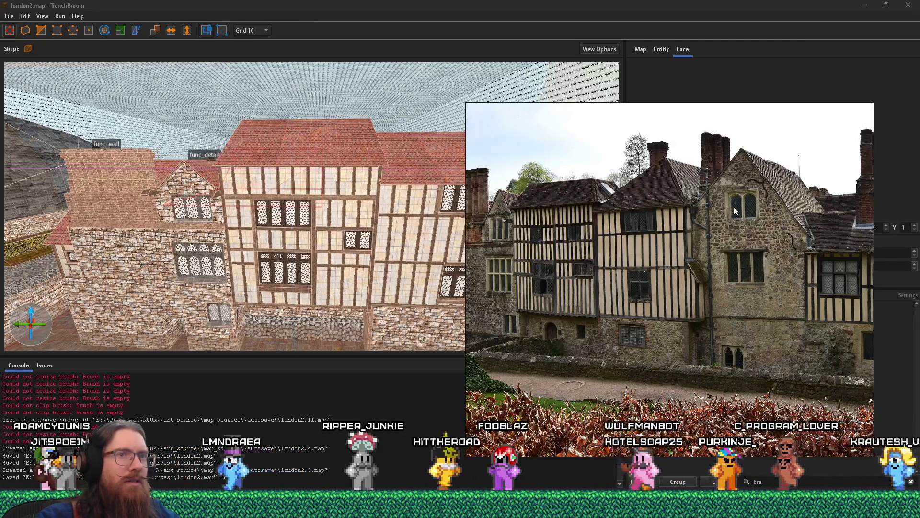
{"action": "left_click_drag", "start_coordinate": [734, 206], "coordinate": [656, 241]}
{"action": "left_click_drag", "start_coordinate": [708, 255], "coordinate": [647, 288]}
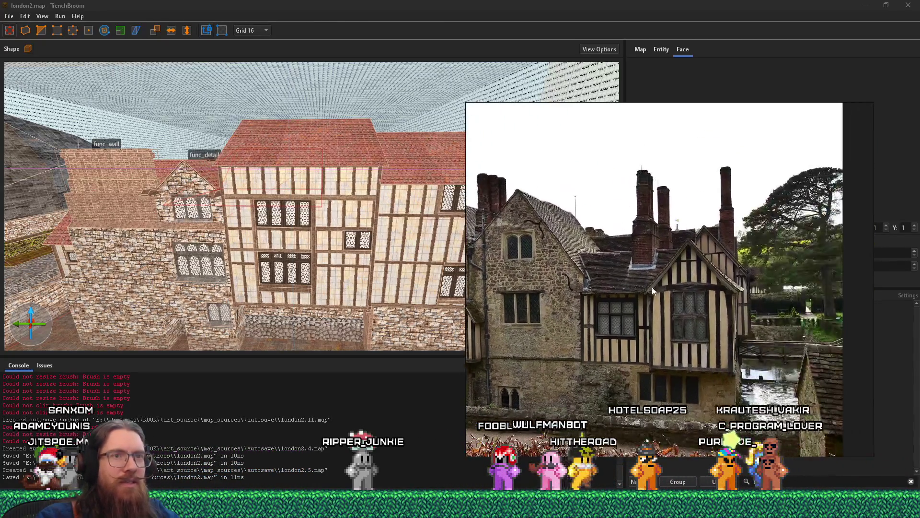
{"action": "mouse_move", "coordinate": [726, 286]}
{"action": "left_mouse_down"}
{"action": "mouse_move", "coordinate": [611, 292]}
{"action": "mouse_move", "coordinate": [705, 311]}
{"action": "left_mouse_up"}
{"action": "left_click_drag", "start_coordinate": [728, 307], "coordinate": [797, 278]}
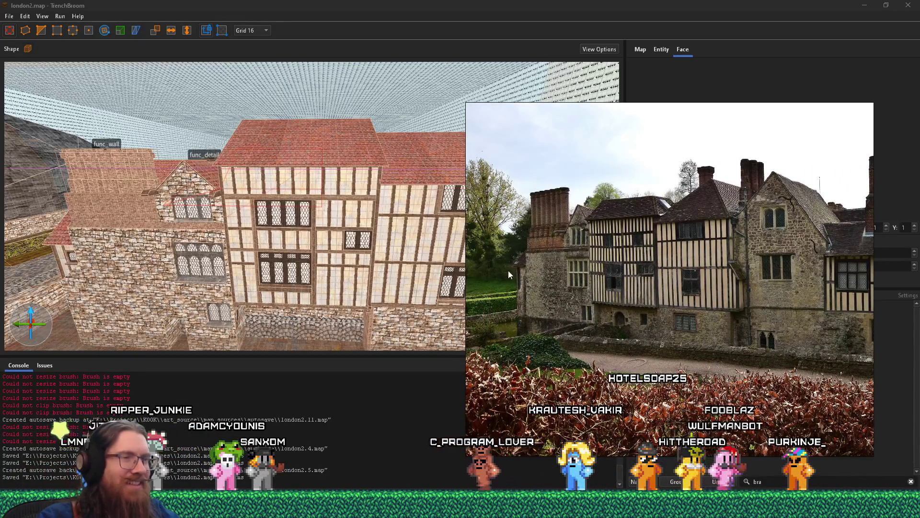
Step: Turn the 3D camera to look down over the map's roofs, checking the photo in between
{"action": "left_click", "coordinate": [426, 272]}
{"action": "scroll", "coordinate": [363, 272], "scroll_direction": "down", "scroll_amount": 2}
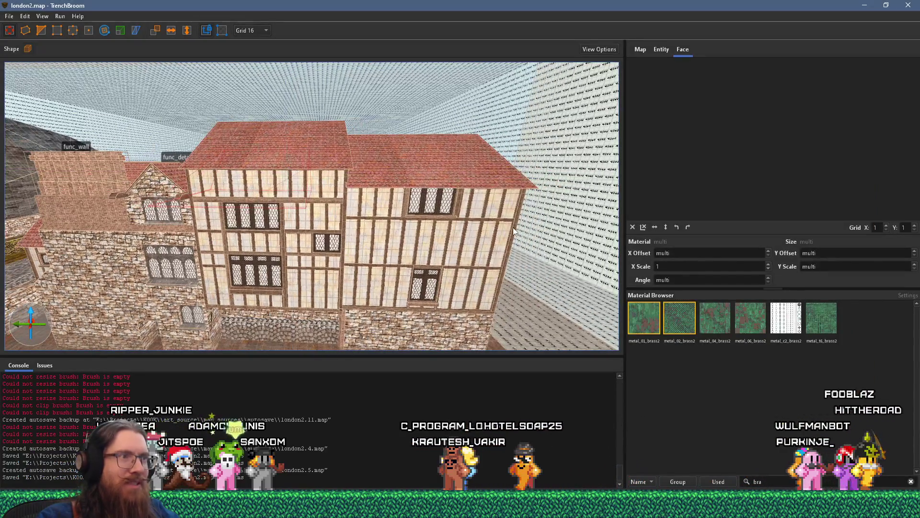
{"action": "key", "text": "alt+Tab"}
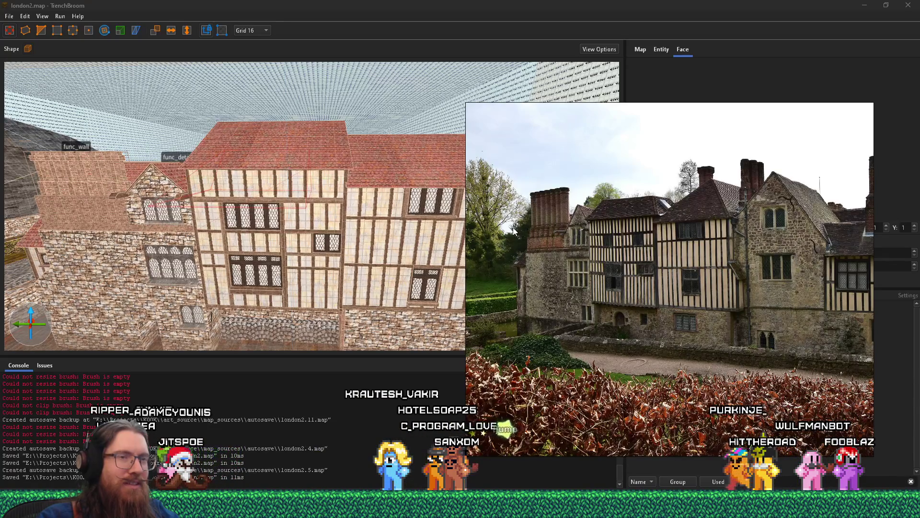
{"action": "key", "text": "alt+Tab"}
{"action": "scroll", "coordinate": [495, 242], "scroll_direction": "down", "scroll_amount": 5}
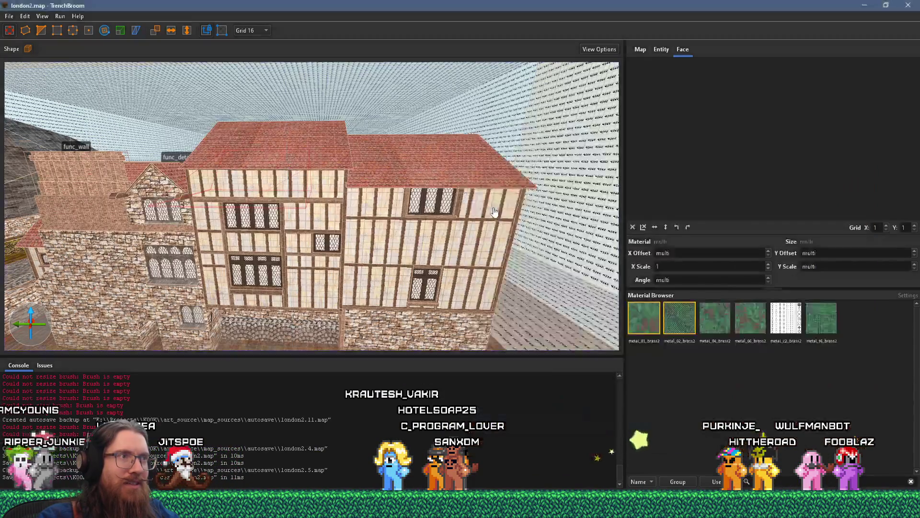
{"action": "scroll", "coordinate": [247, 213], "scroll_direction": "up", "scroll_amount": 5}
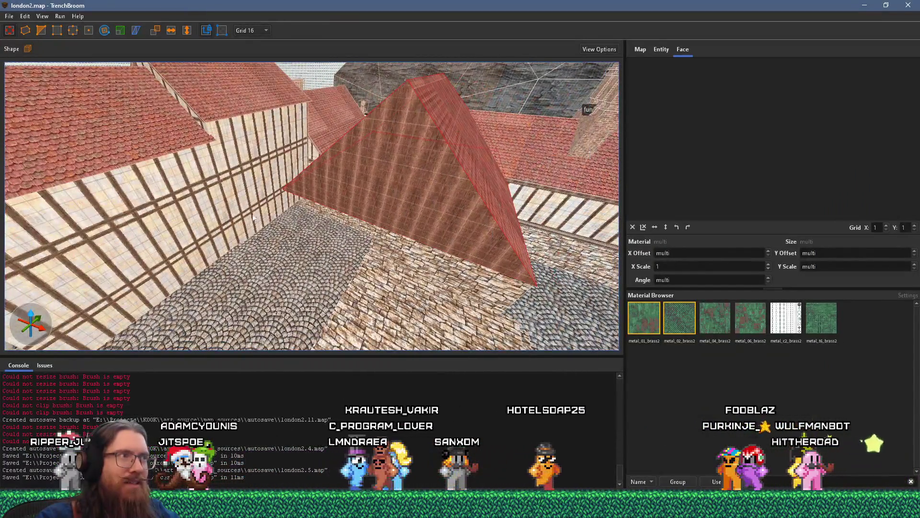
{"action": "mouse_move", "coordinate": [254, 218]}
{"action": "left_mouse_down"}
{"action": "mouse_move", "coordinate": [481, 203]}
{"action": "mouse_move", "coordinate": [423, 185]}
{"action": "mouse_move", "coordinate": [367, 212]}
{"action": "left_mouse_up"}
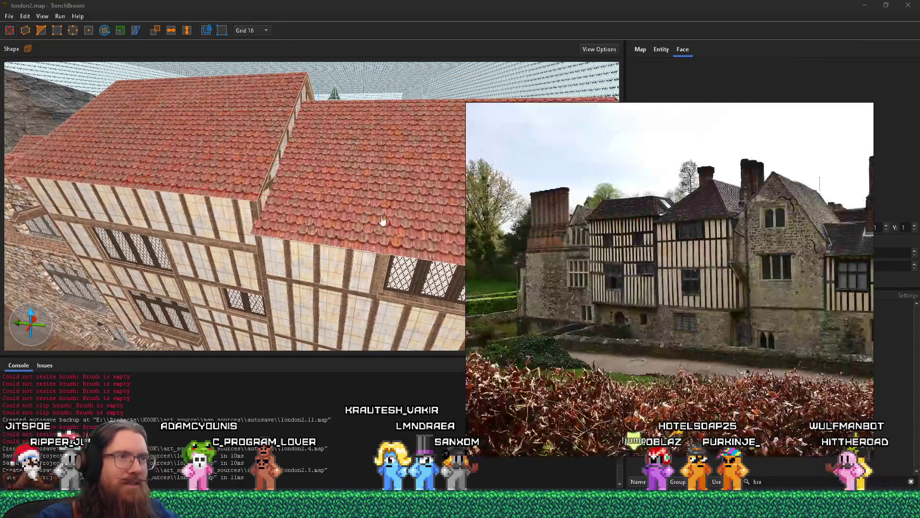
{"action": "scroll", "coordinate": [668, 238], "scroll_direction": "up", "scroll_amount": 2}
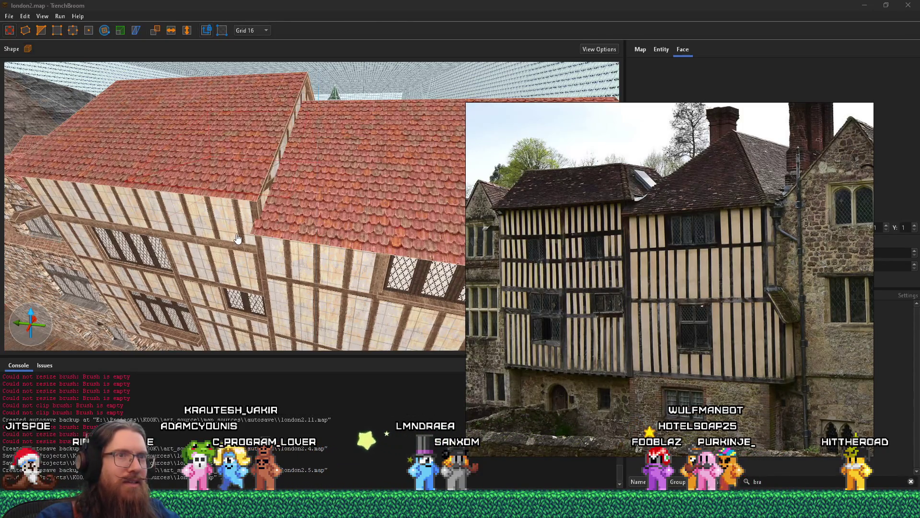
{"action": "scroll", "coordinate": [255, 234], "scroll_direction": "down", "scroll_amount": 5}
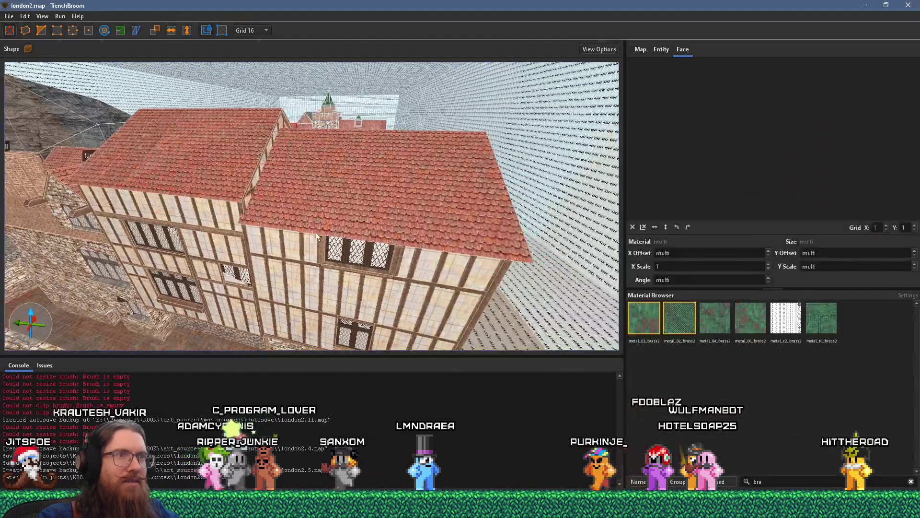
{"action": "mouse_move", "coordinate": [356, 233]}
{"action": "left_mouse_down"}
{"action": "mouse_move", "coordinate": [379, 230]}
{"action": "mouse_move", "coordinate": [292, 232]}
{"action": "mouse_move", "coordinate": [325, 223]}
{"action": "mouse_move", "coordinate": [412, 229]}
{"action": "left_mouse_up"}
{"action": "key", "text": "alt+Tab"}
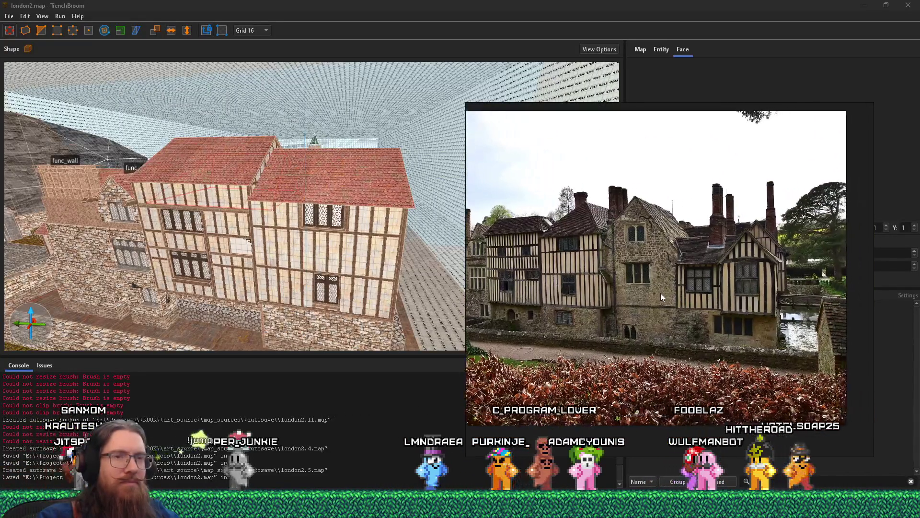
{"action": "key", "text": "alt+Tab"}
{"action": "mouse_move", "coordinate": [335, 230]}
{"action": "left_mouse_down"}
{"action": "mouse_move", "coordinate": [314, 258]}
{"action": "mouse_move", "coordinate": [353, 214]}
{"action": "left_mouse_up"}
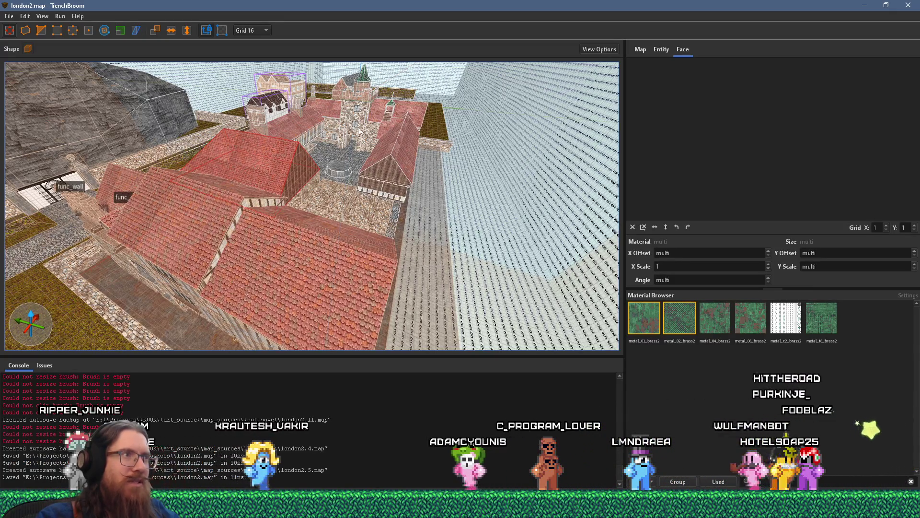
Step: Fly over the courtyard rooftops to a close view of the timber arcade, with the manor photo alongside
{"action": "scroll", "coordinate": [358, 126], "scroll_direction": "up", "scroll_amount": 3}
{"action": "scroll", "coordinate": [410, 144], "scroll_direction": "up", "scroll_amount": 10}
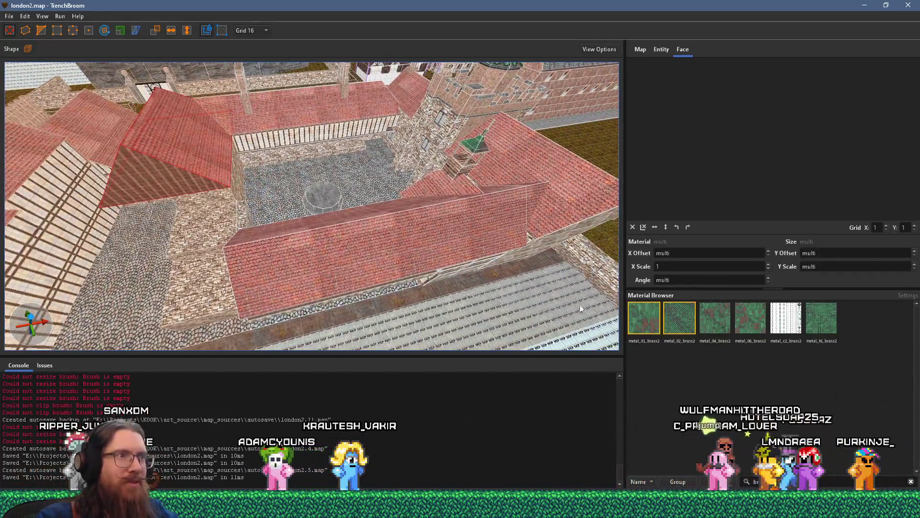
{"action": "left_click_drag", "start_coordinate": [581, 308], "coordinate": [529, 272]}
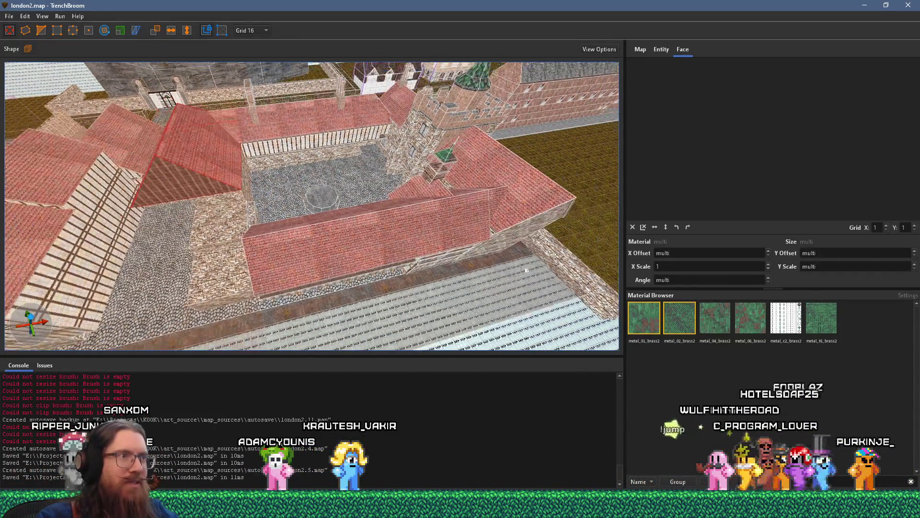
{"action": "left_click_drag", "start_coordinate": [464, 258], "coordinate": [353, 277]}
{"action": "scroll", "coordinate": [354, 277], "scroll_direction": "down", "scroll_amount": 3}
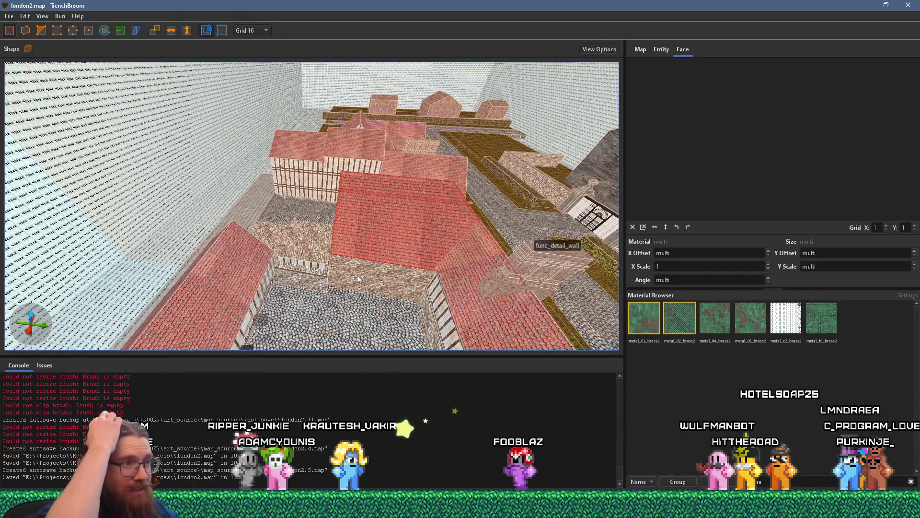
{"action": "mouse_move", "coordinate": [358, 272]}
{"action": "left_mouse_down"}
{"action": "mouse_move", "coordinate": [345, 249]}
{"action": "mouse_move", "coordinate": [502, 246]}
{"action": "mouse_move", "coordinate": [315, 255]}
{"action": "left_mouse_up"}
{"action": "mouse_move", "coordinate": [427, 254]}
{"action": "left_mouse_down"}
{"action": "mouse_move", "coordinate": [230, 150]}
{"action": "mouse_move", "coordinate": [229, 205]}
{"action": "mouse_move", "coordinate": [302, 248]}
{"action": "mouse_move", "coordinate": [421, 288]}
{"action": "mouse_move", "coordinate": [290, 166]}
{"action": "mouse_move", "coordinate": [368, 186]}
{"action": "mouse_move", "coordinate": [165, 189]}
{"action": "left_mouse_up"}
{"action": "key", "text": "alt+Tab"}
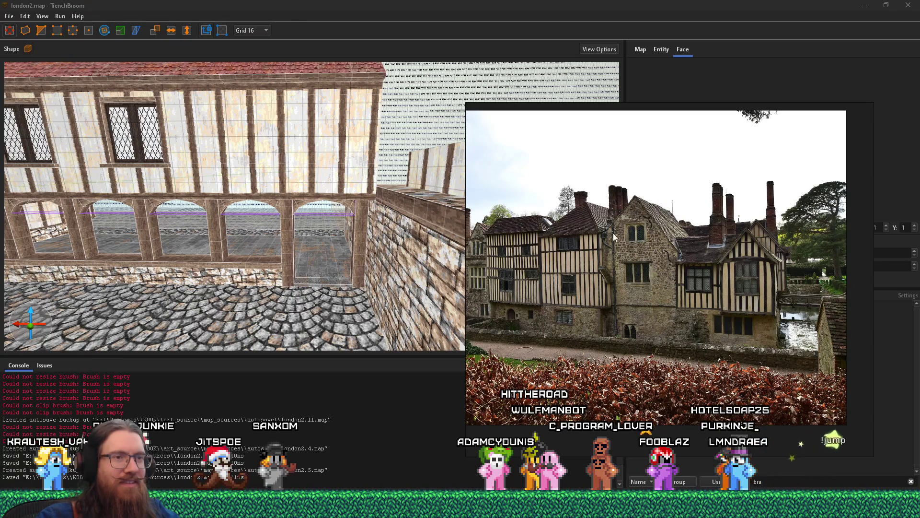
Step: Step through three more angles of the manor, then close the photos to return to the map
{"action": "scroll", "coordinate": [633, 278], "scroll_direction": "up", "scroll_amount": 2}
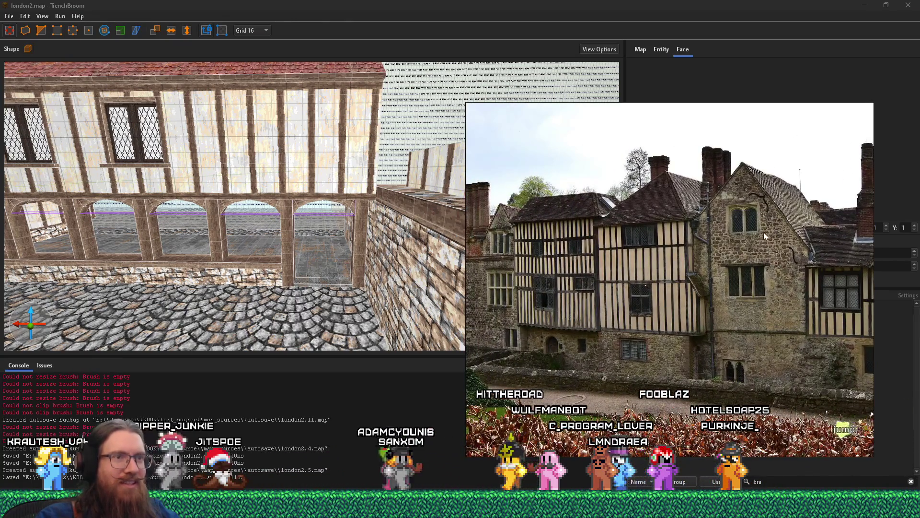
{"action": "key", "text": "Right"}
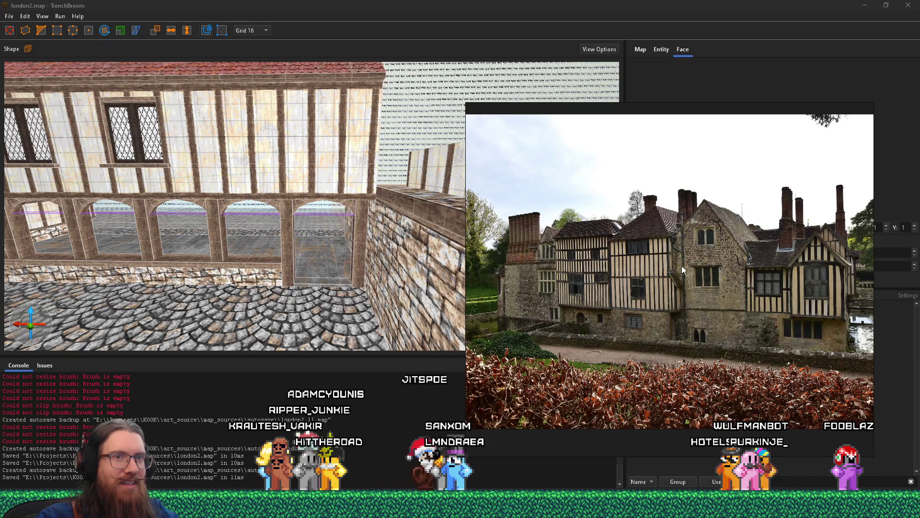
{"action": "key", "text": "Right"}
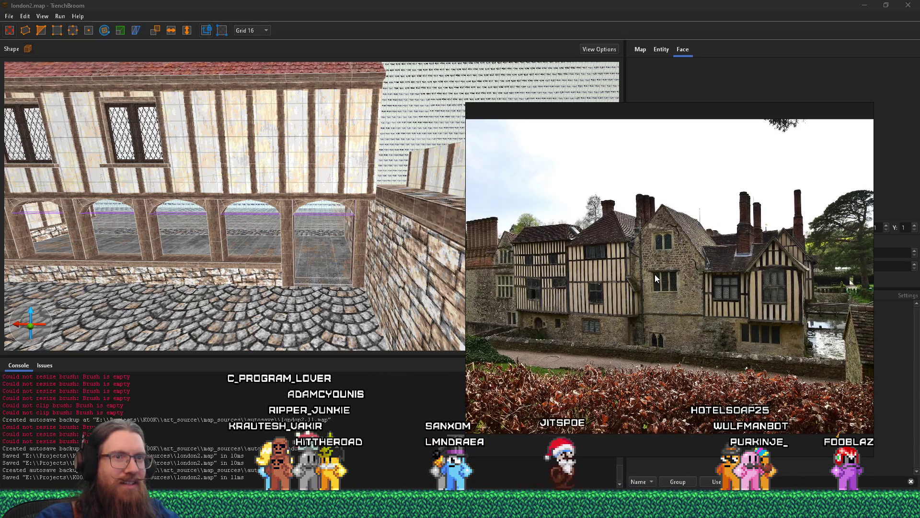
{"action": "scroll", "coordinate": [655, 274], "scroll_direction": "up", "scroll_amount": 5}
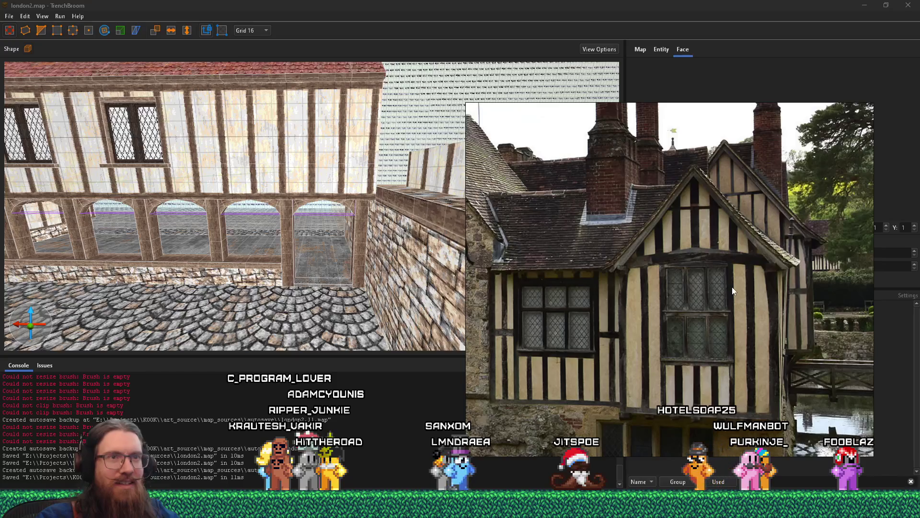
{"action": "key", "text": "Right"}
{"action": "key", "text": "Right"}
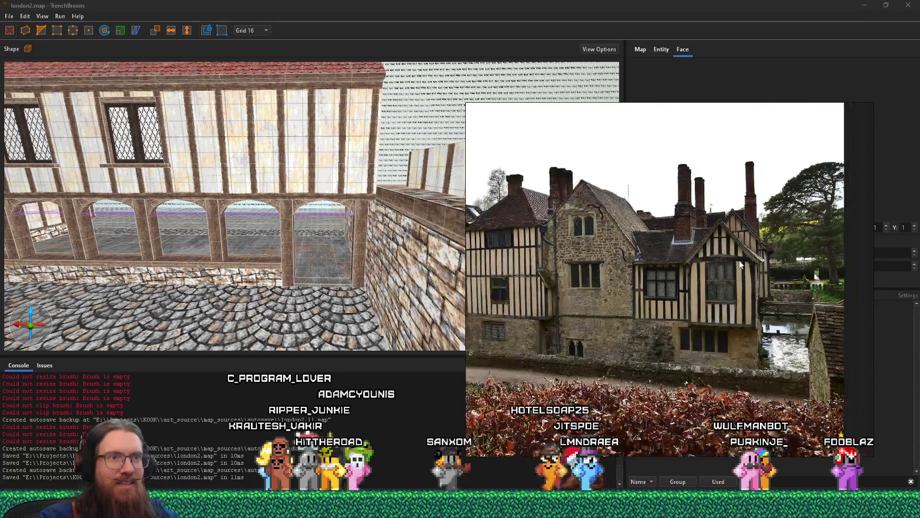
{"action": "key", "text": "Escape"}
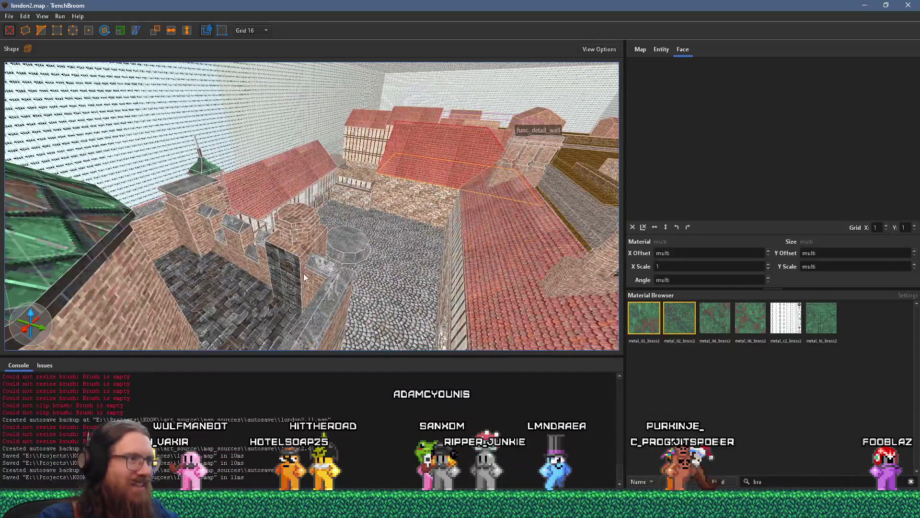
Step: Inspect the brick material on a tower wall face, then select the GARAGE group
{"action": "left_click", "coordinate": [303, 275], "text": "shift"}
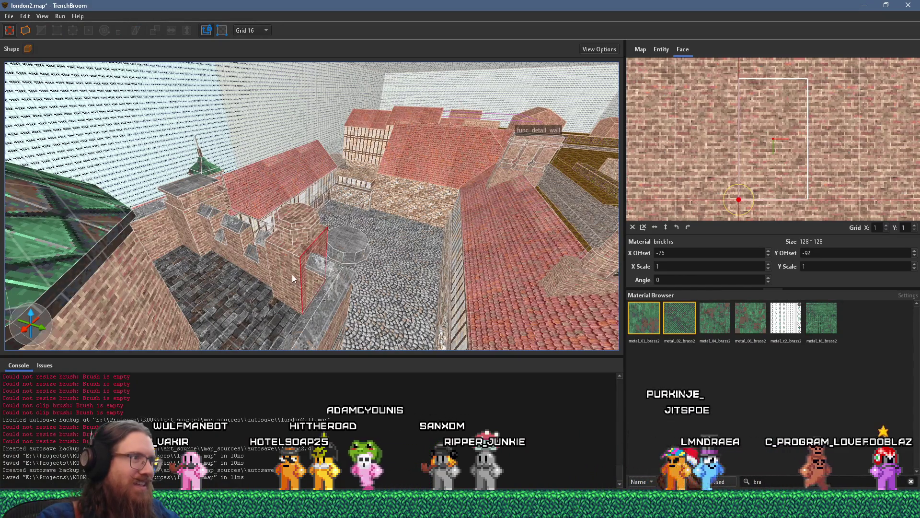
{"action": "key", "text": "Escape"}
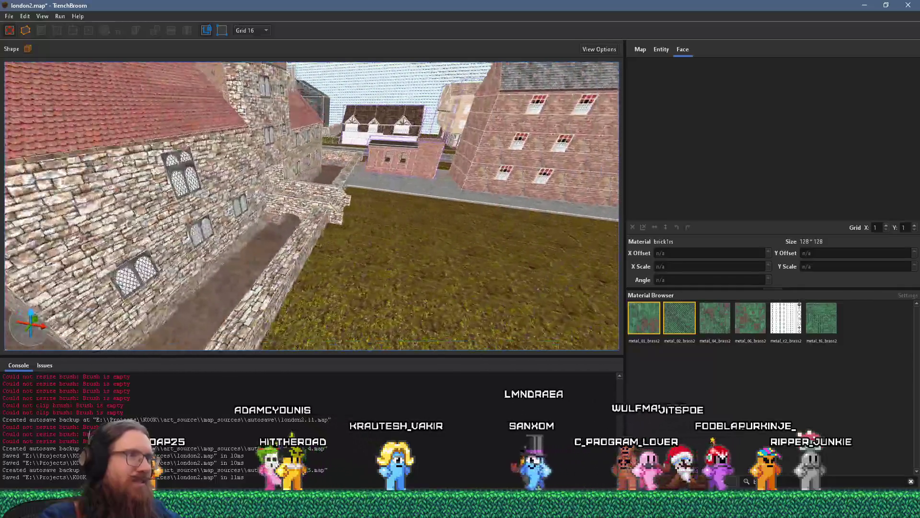
{"action": "left_click", "coordinate": [554, 150]}
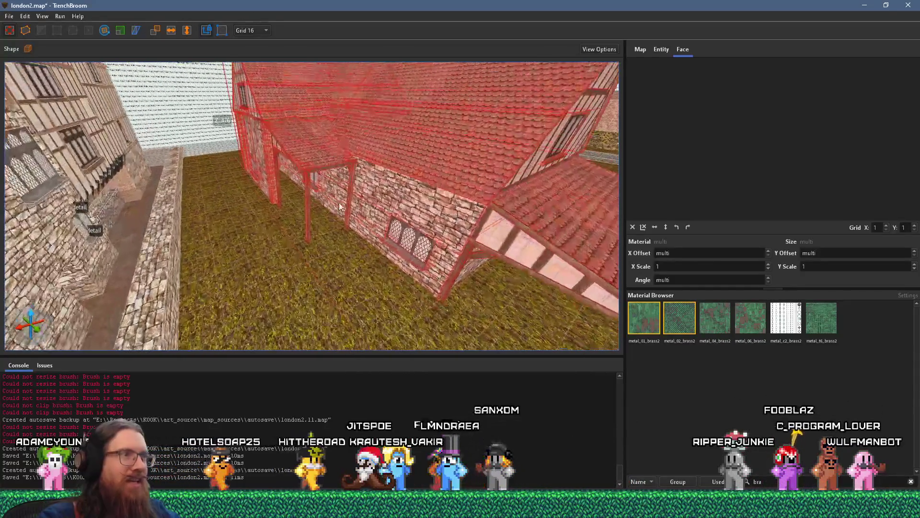
Step: Deselect the garage and briefly select the window set into the stone wall
{"action": "key", "text": "Escape"}
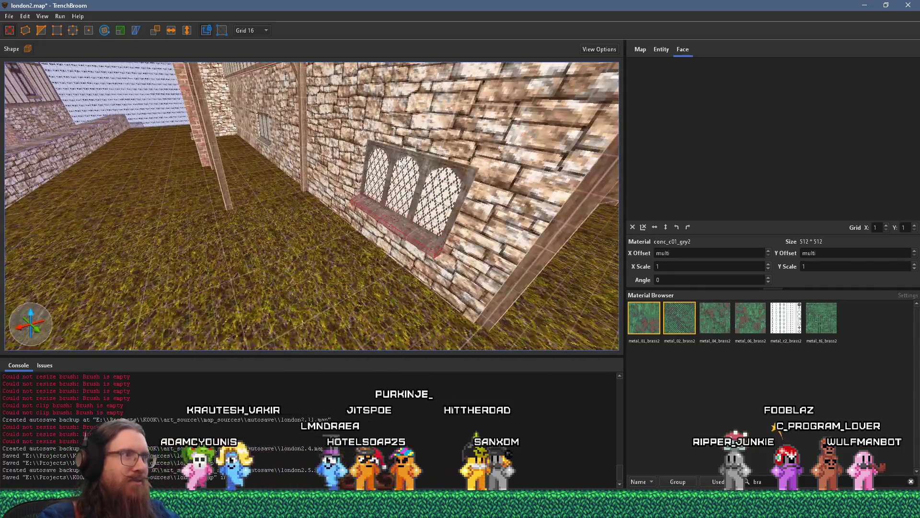
{"action": "left_click", "coordinate": [373, 112]}
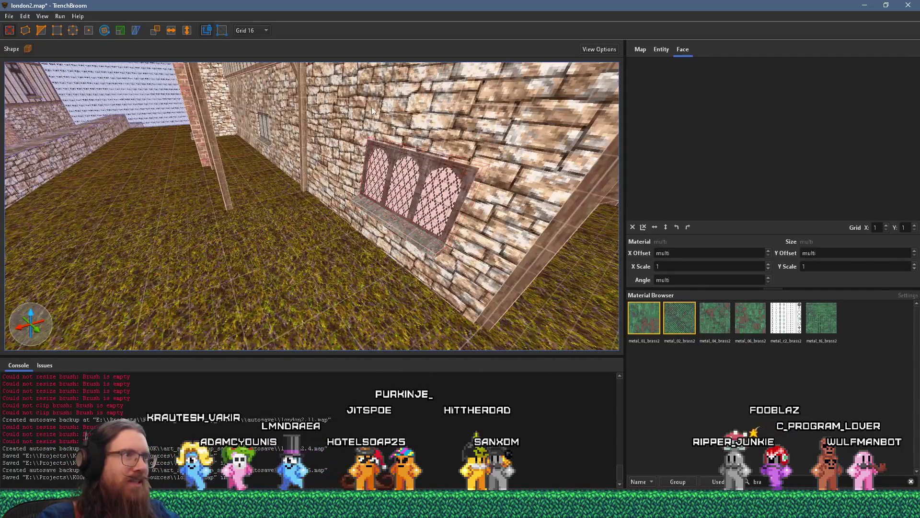
{"action": "key", "text": "Escape"}
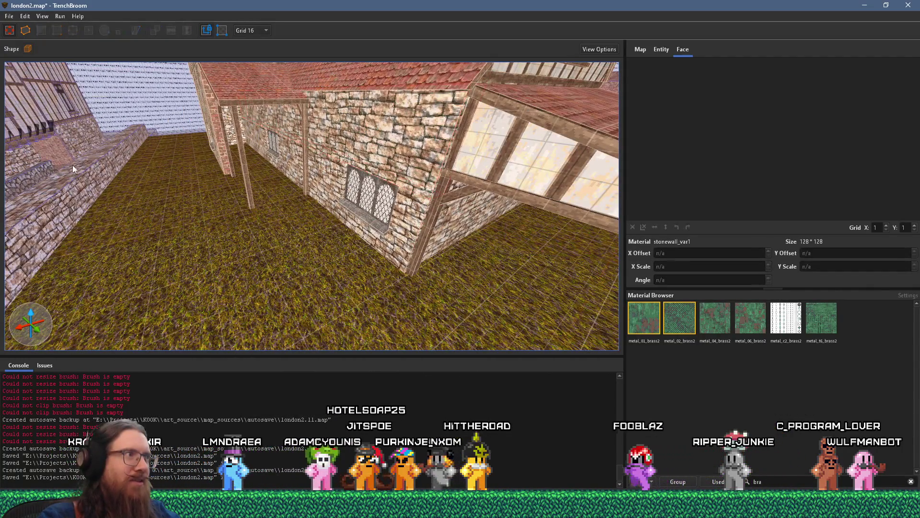
Step: Fly across the grass yard and trench to the stone manor wing beside the tower
{"action": "scroll", "coordinate": [81, 163], "scroll_direction": "up", "scroll_amount": 5}
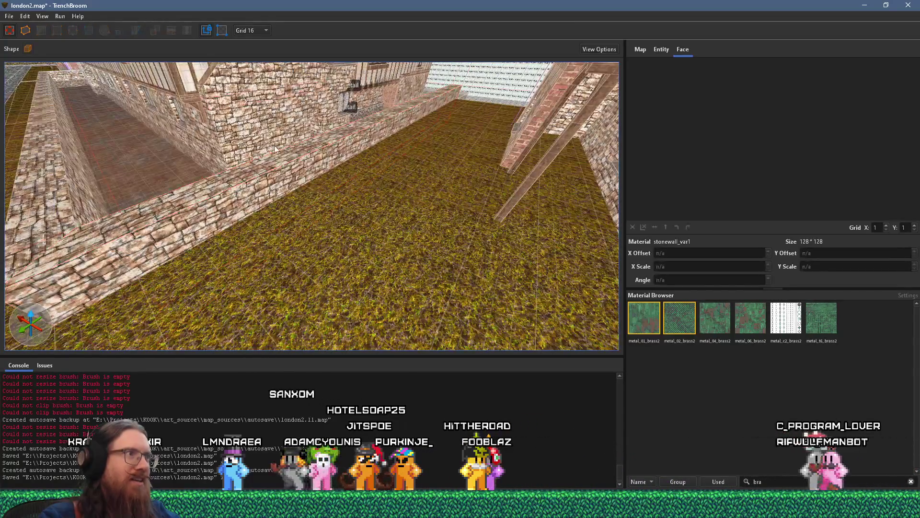
{"action": "scroll", "coordinate": [274, 146], "scroll_direction": "down", "scroll_amount": 6}
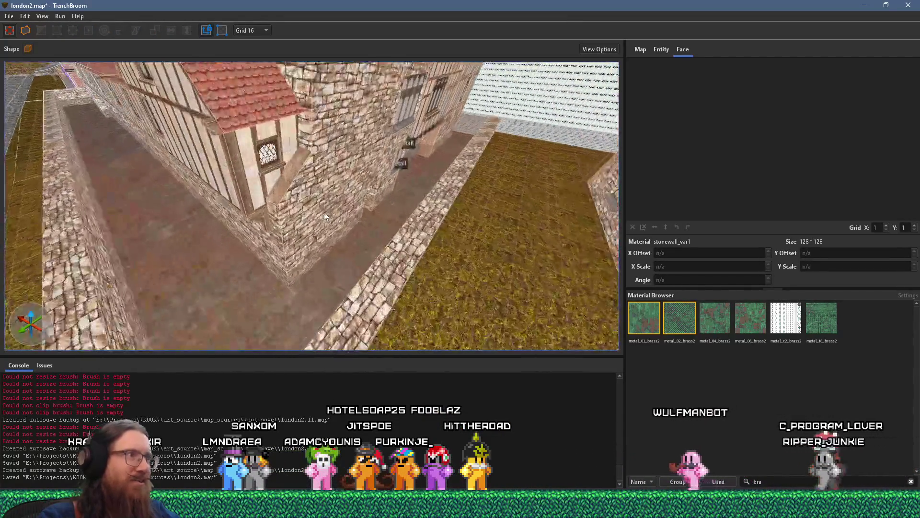
{"action": "scroll", "coordinate": [324, 212], "scroll_direction": "up", "scroll_amount": 5}
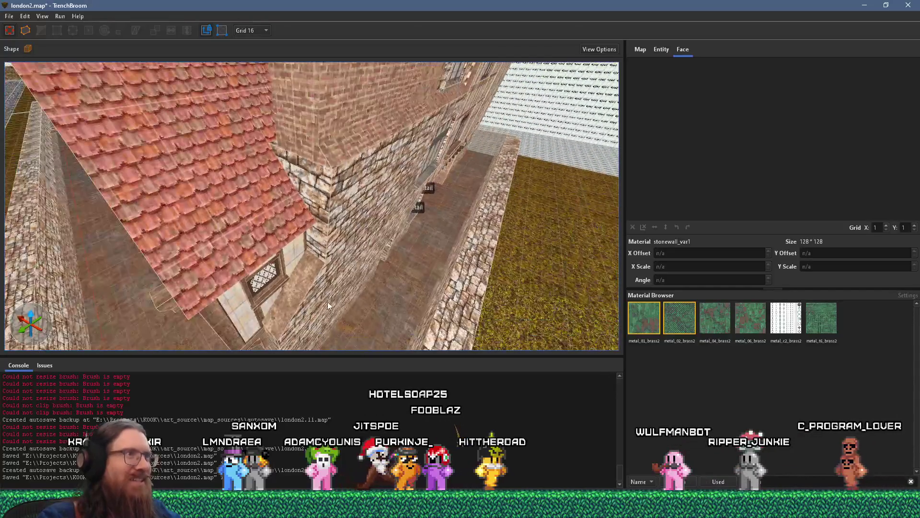
{"action": "scroll", "coordinate": [334, 281], "scroll_direction": "down", "scroll_amount": 5}
{"action": "scroll", "coordinate": [139, 335], "scroll_direction": "down", "scroll_amount": 8}
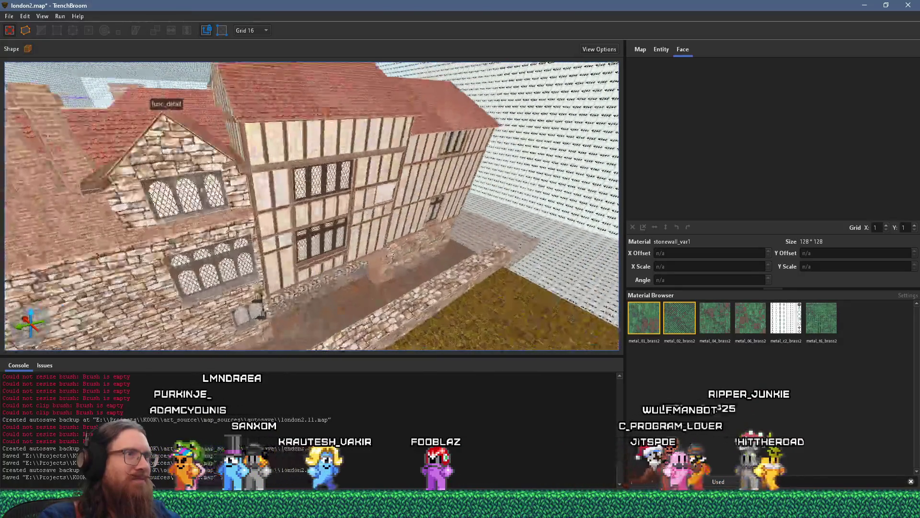
{"action": "scroll", "coordinate": [303, 146], "scroll_direction": "up", "scroll_amount": 5}
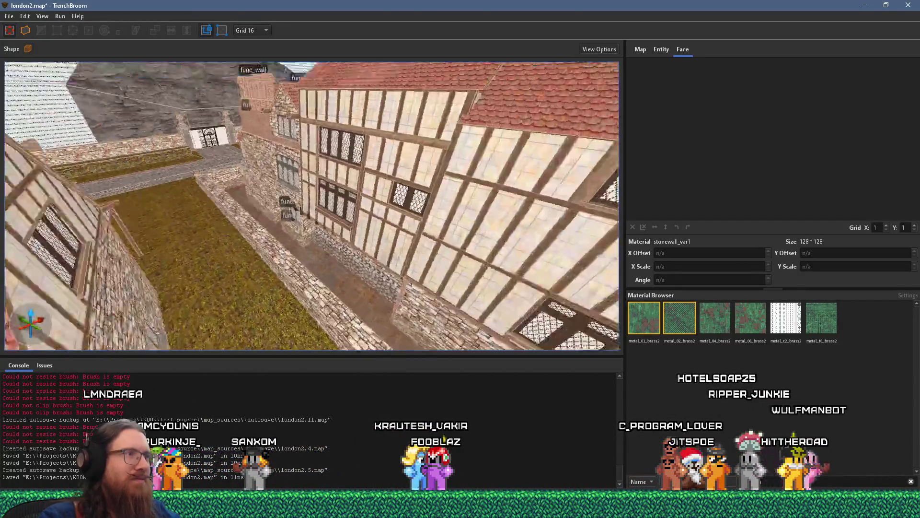
{"action": "scroll", "coordinate": [318, 155], "scroll_direction": "down", "scroll_amount": 8}
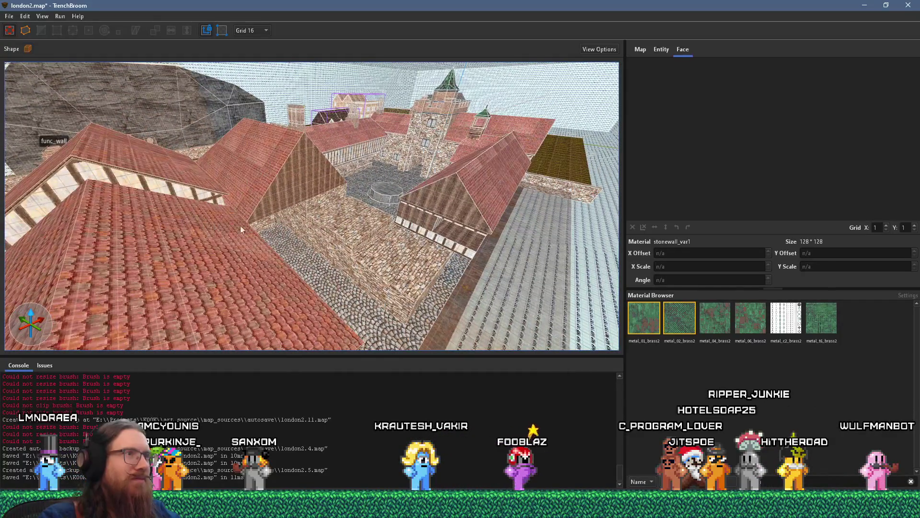
{"action": "scroll", "coordinate": [374, 187], "scroll_direction": "up", "scroll_amount": 10}
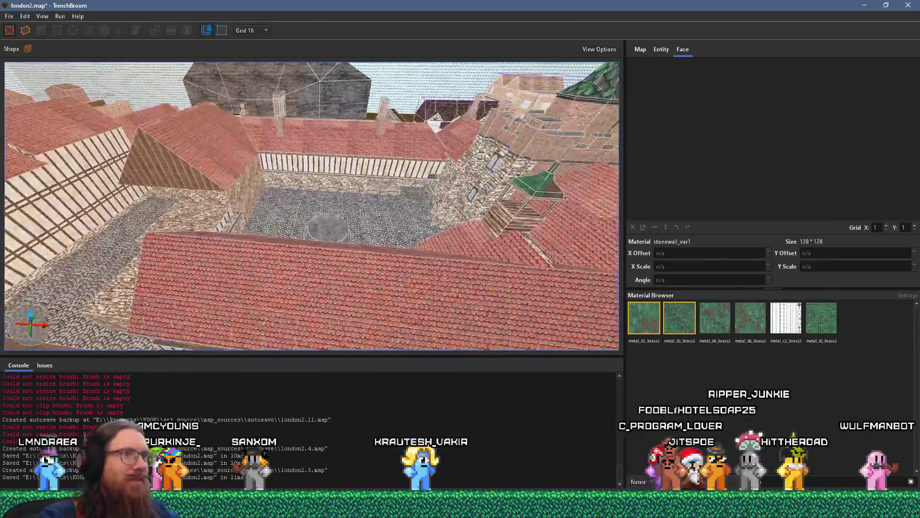
{"action": "scroll", "coordinate": [367, 123], "scroll_direction": "up", "scroll_amount": 10}
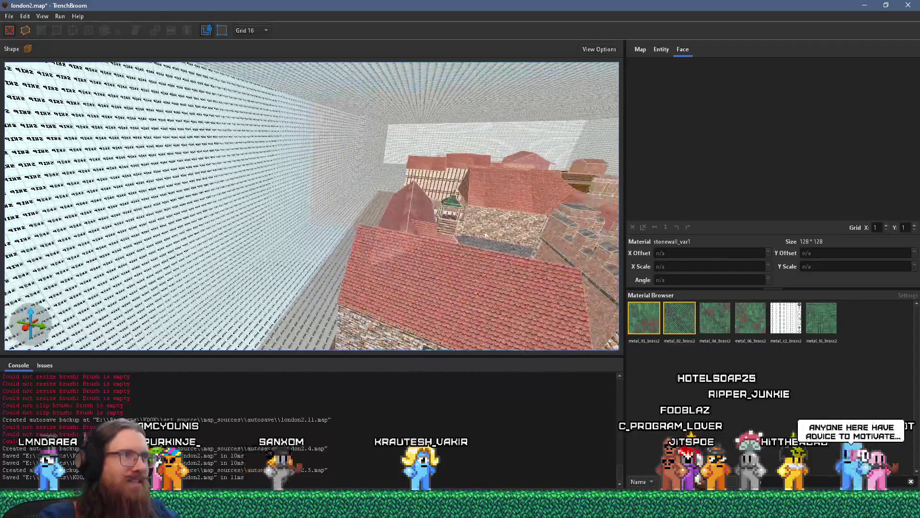
{"action": "scroll", "coordinate": [386, 187], "scroll_direction": "up", "scroll_amount": 10}
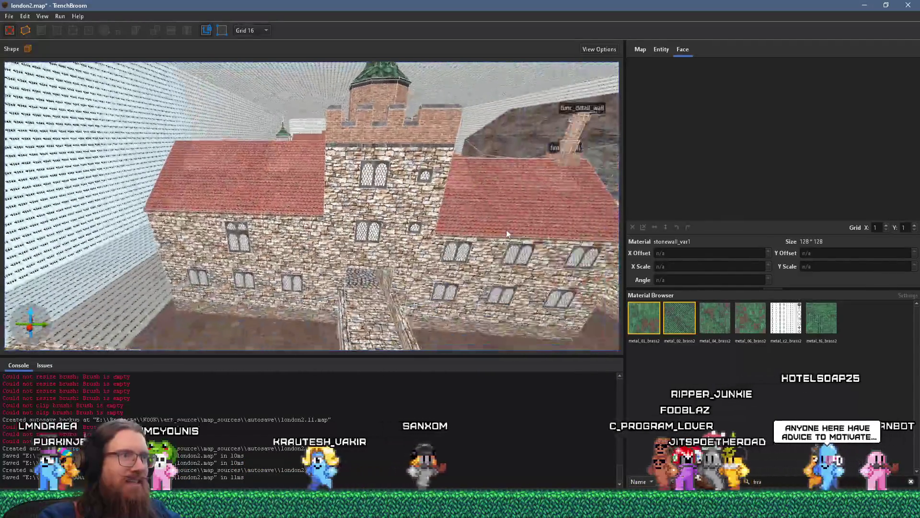
{"action": "scroll", "coordinate": [386, 186], "scroll_direction": "up", "scroll_amount": 10}
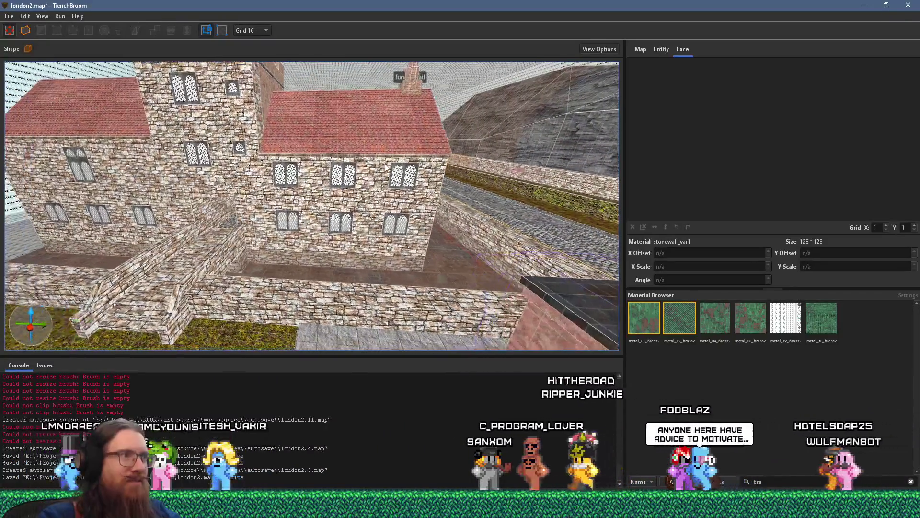
{"action": "key", "text": "alt+Tab"}
Step: Zoom around the PureRef board and pan over to another courtyard photo
{"action": "scroll", "coordinate": [571, 240], "scroll_direction": "down", "scroll_amount": 5}
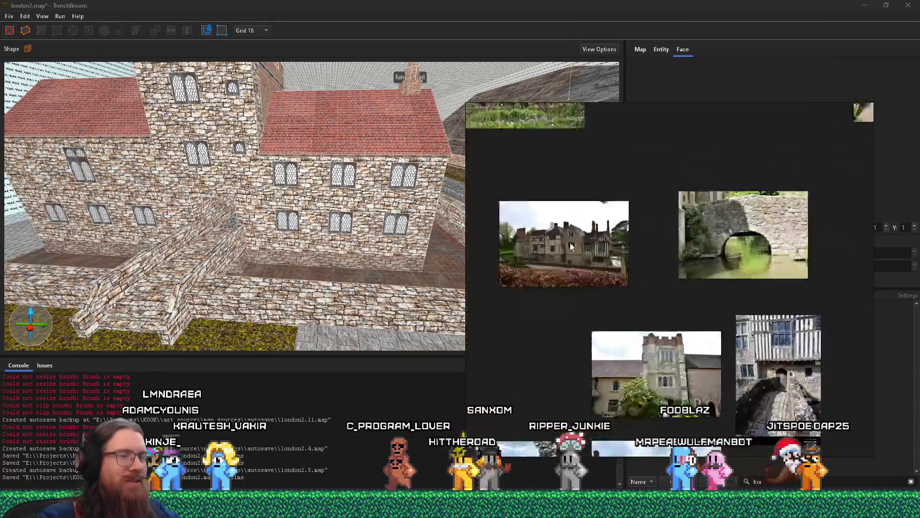
{"action": "scroll", "coordinate": [626, 259], "scroll_direction": "up", "scroll_amount": 6}
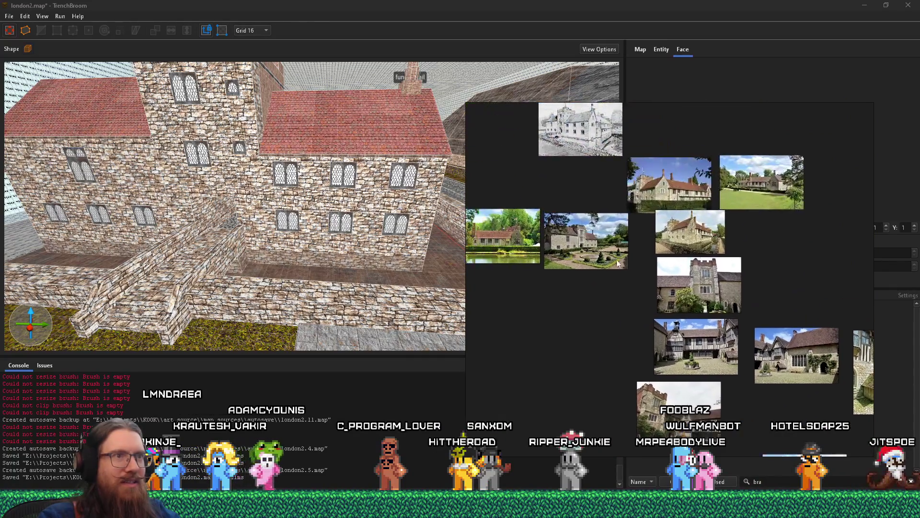
{"action": "scroll", "coordinate": [647, 250], "scroll_direction": "up", "scroll_amount": 2}
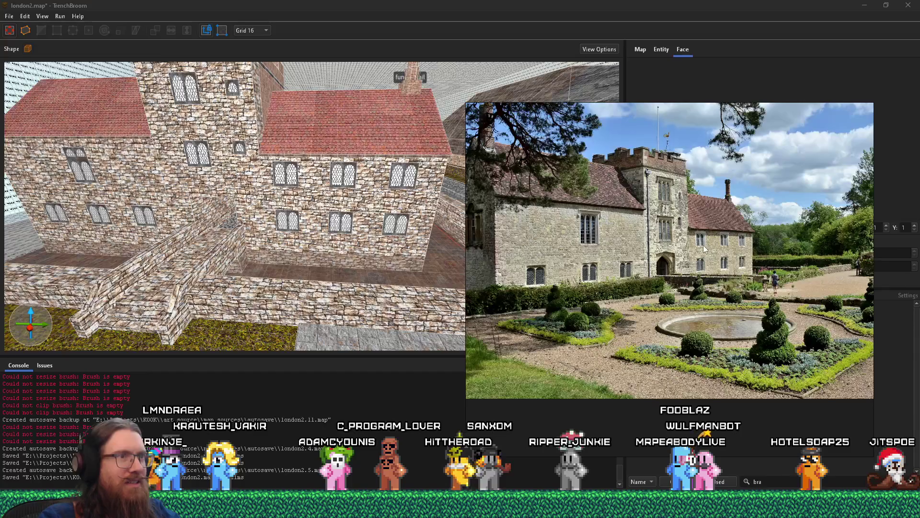
{"action": "scroll", "coordinate": [703, 246], "scroll_direction": "down", "scroll_amount": 2}
{"action": "scroll", "coordinate": [636, 244], "scroll_direction": "up", "scroll_amount": 2}
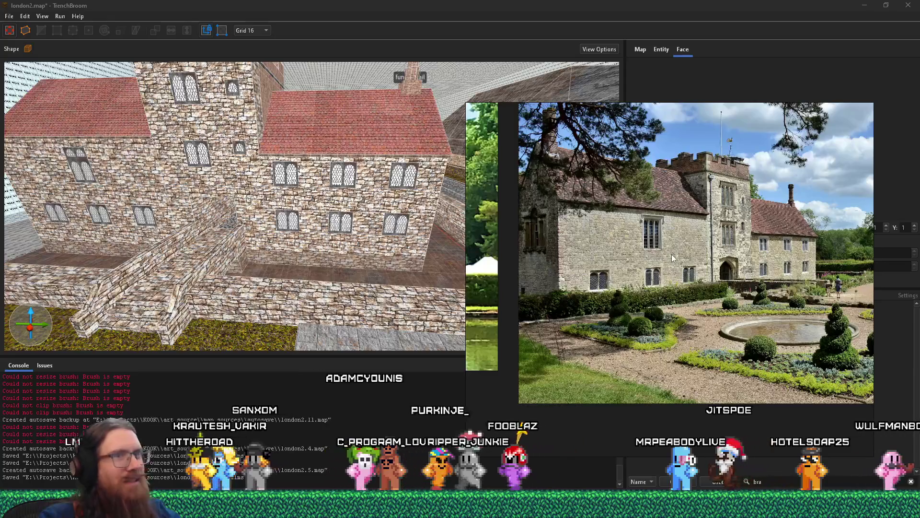
{"action": "scroll", "coordinate": [700, 254], "scroll_direction": "down", "scroll_amount": 3}
{"action": "scroll", "coordinate": [699, 258], "scroll_direction": "down", "scroll_amount": 3}
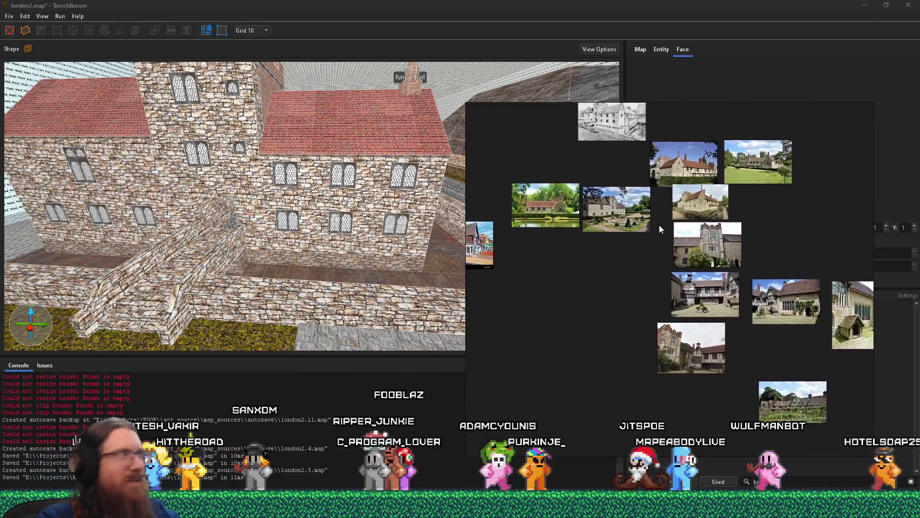
{"action": "scroll", "coordinate": [701, 339], "scroll_direction": "down", "scroll_amount": 2}
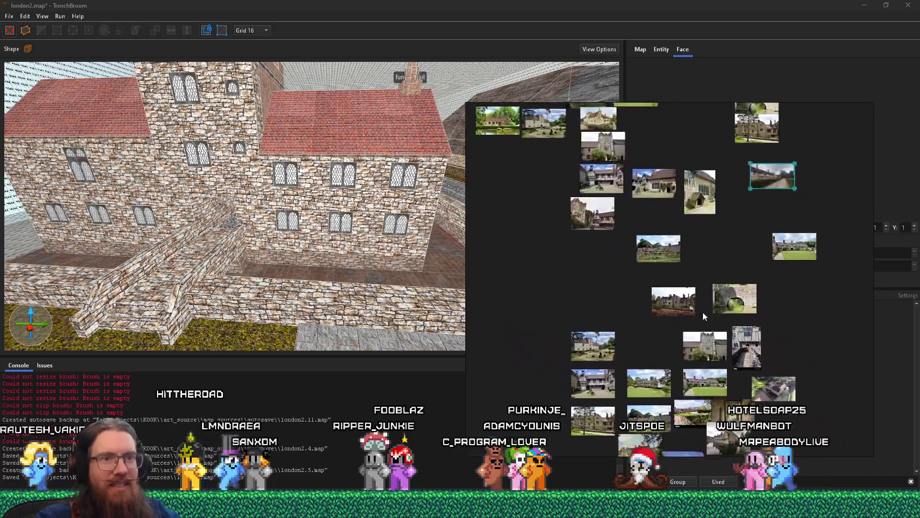
{"action": "scroll", "coordinate": [680, 310], "scroll_direction": "up", "scroll_amount": 2}
{"action": "left_click_drag", "start_coordinate": [684, 318], "coordinate": [673, 364]}
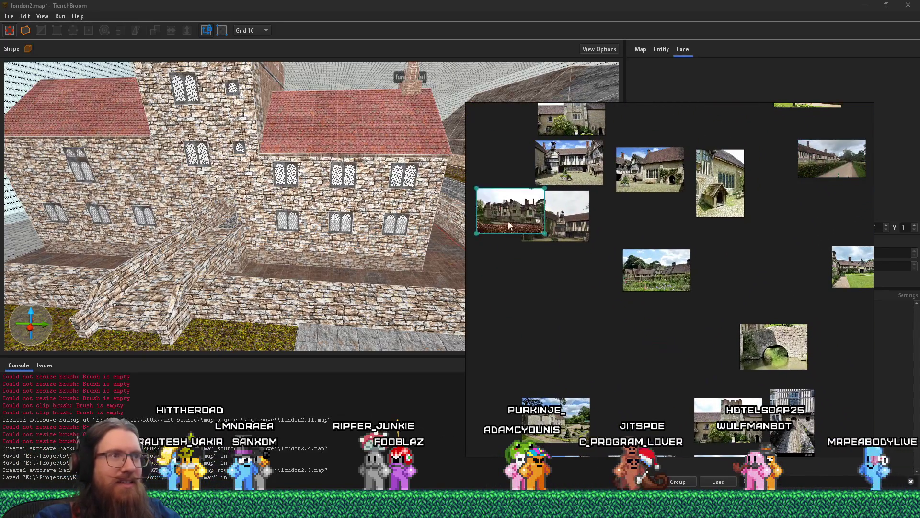
Step: Widen the reference window and study the crenellated tower close-up before closing it
{"action": "scroll", "coordinate": [566, 318], "scroll_direction": "up", "scroll_amount": 5}
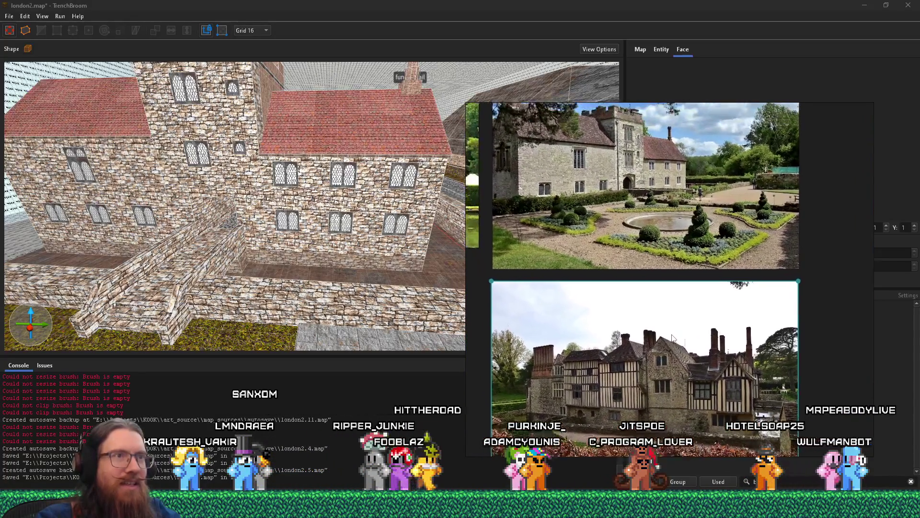
{"action": "scroll", "coordinate": [602, 365], "scroll_direction": "up", "scroll_amount": 2}
{"action": "scroll", "coordinate": [679, 396], "scroll_direction": "down", "scroll_amount": 2}
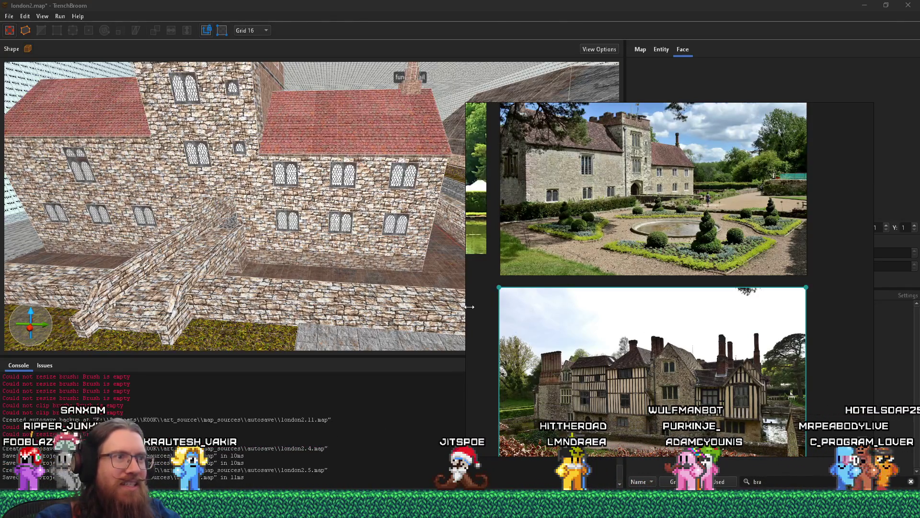
{"action": "scroll", "coordinate": [470, 307], "scroll_direction": "down", "scroll_amount": 2}
{"action": "left_click_drag", "start_coordinate": [470, 306], "coordinate": [351, 302]}
{"action": "scroll", "coordinate": [596, 298], "scroll_direction": "up", "scroll_amount": 2}
{"action": "scroll", "coordinate": [597, 295], "scroll_direction": "down", "scroll_amount": 3}
{"action": "scroll", "coordinate": [576, 279], "scroll_direction": "up", "scroll_amount": 3}
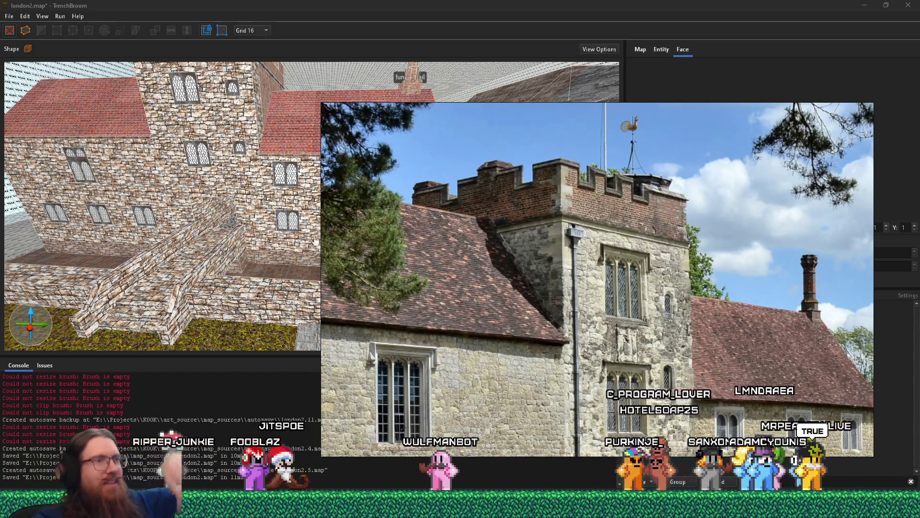
{"action": "key", "text": "Escape"}
Step: Fly around the courtyard toward the brick tower and select the brick wall brush
{"action": "key", "text": "w"}
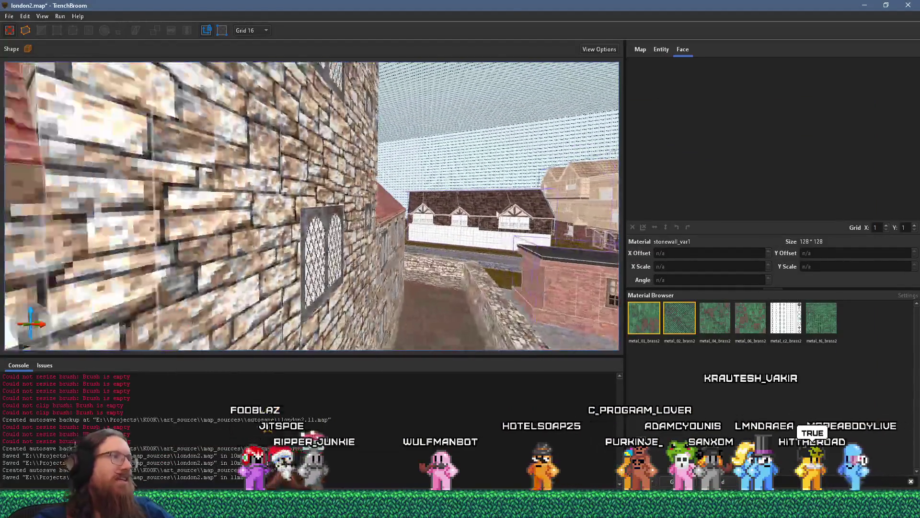
{"action": "key", "text": "s"}
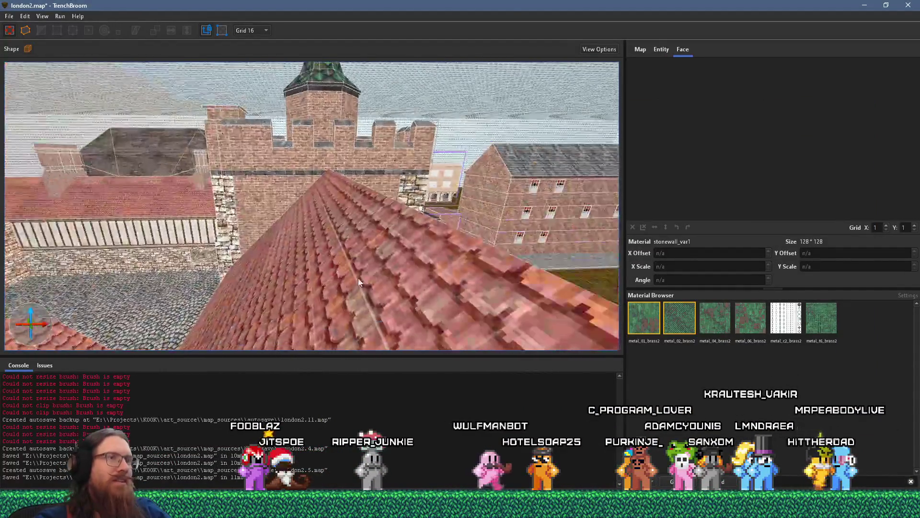
{"action": "key", "text": "d"}
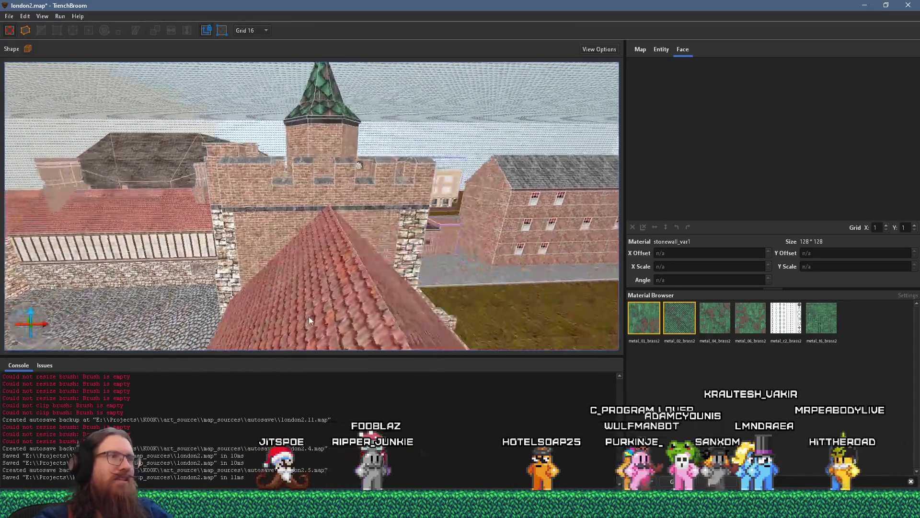
{"action": "left_click", "coordinate": [254, 246], "text": "ctrl"}
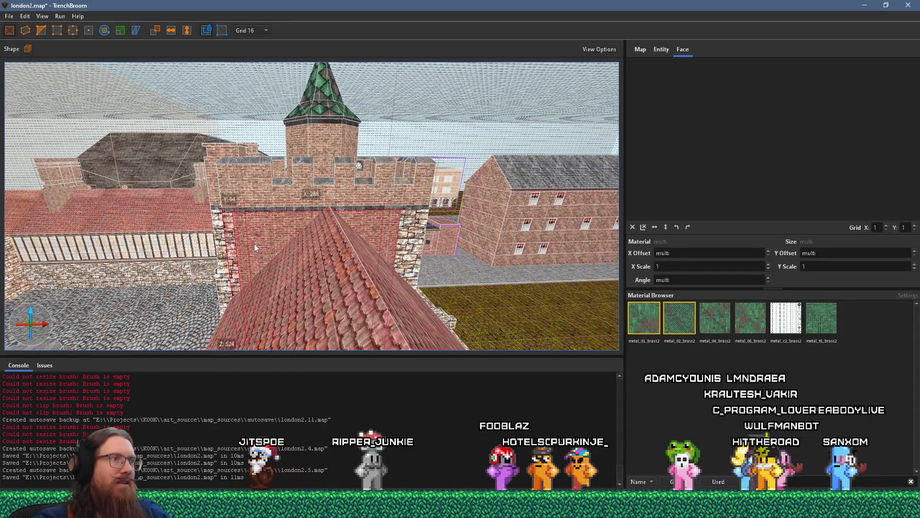
{"action": "key", "text": "w"}
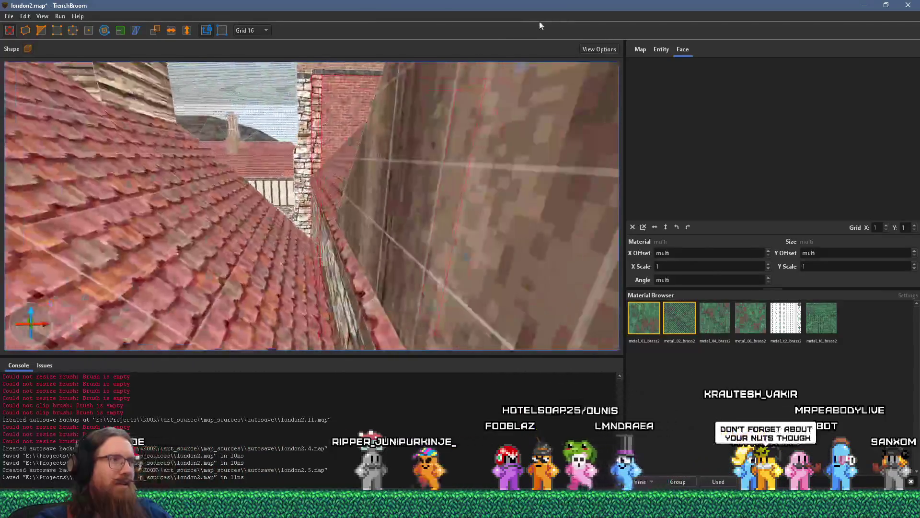
{"action": "key", "text": "s"}
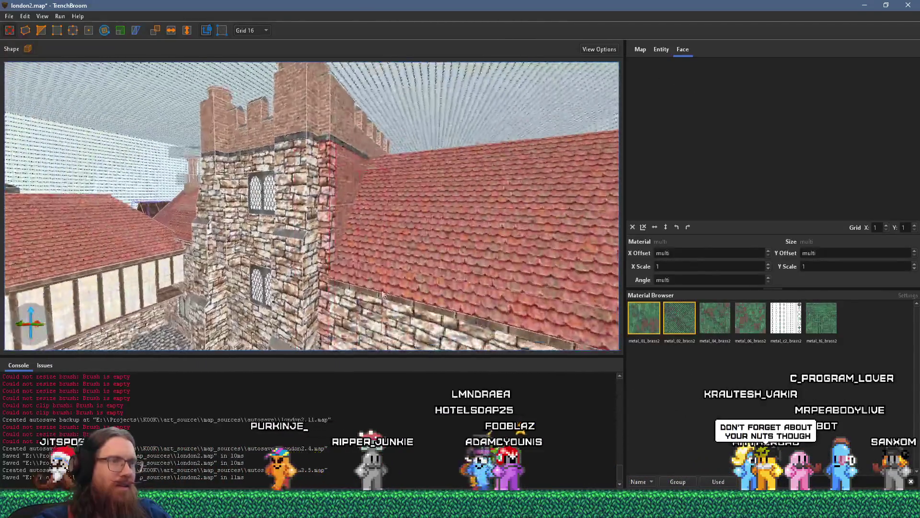
{"action": "key", "text": "w"}
{"action": "key", "text": "s"}
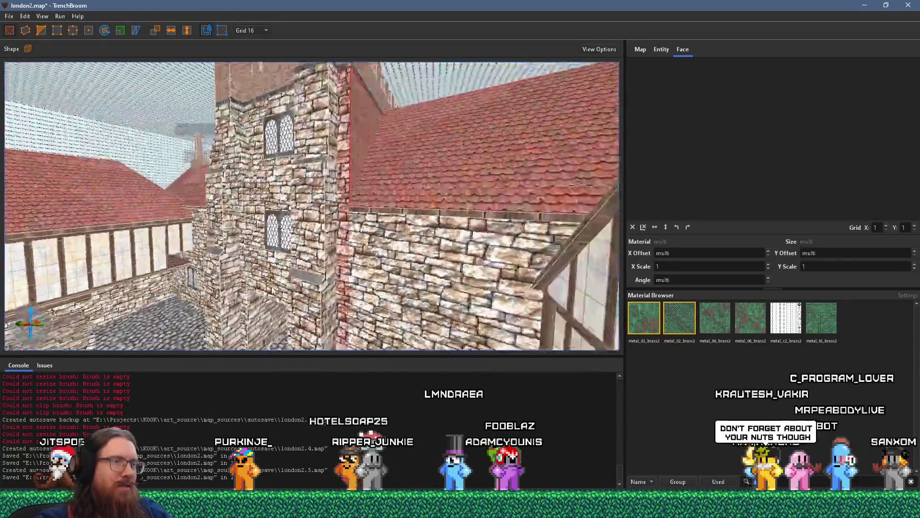
Step: Shift the stone wall face's stonewall_var1 texture to X offset 100, then compare with the photo
{"action": "left_click", "coordinate": [266, 140], "text": "shift"}
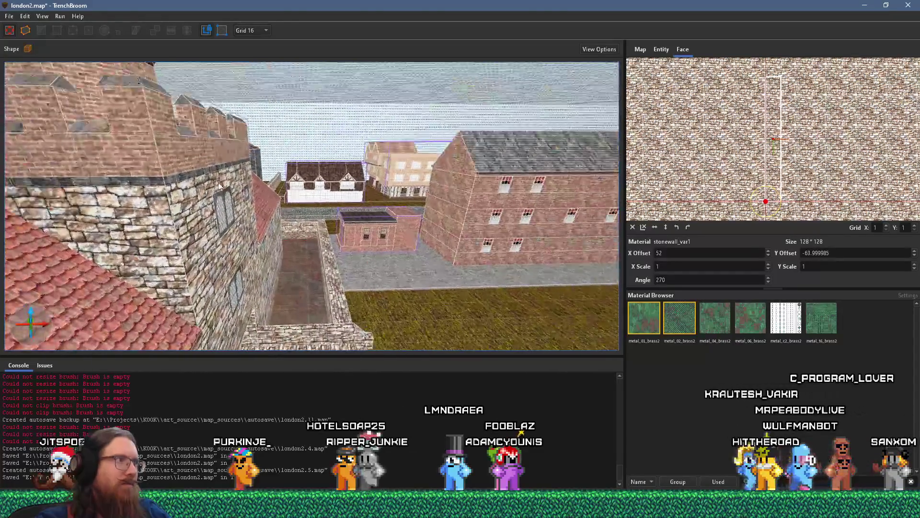
{"action": "key", "text": "alt+Left"}
{"action": "key", "text": "alt+Left"}
{"action": "key", "text": "alt+Left"}
{"action": "key", "text": "alt+Left"}
{"action": "key", "text": "alt+Left"}
{"action": "key", "text": "alt+Left"}
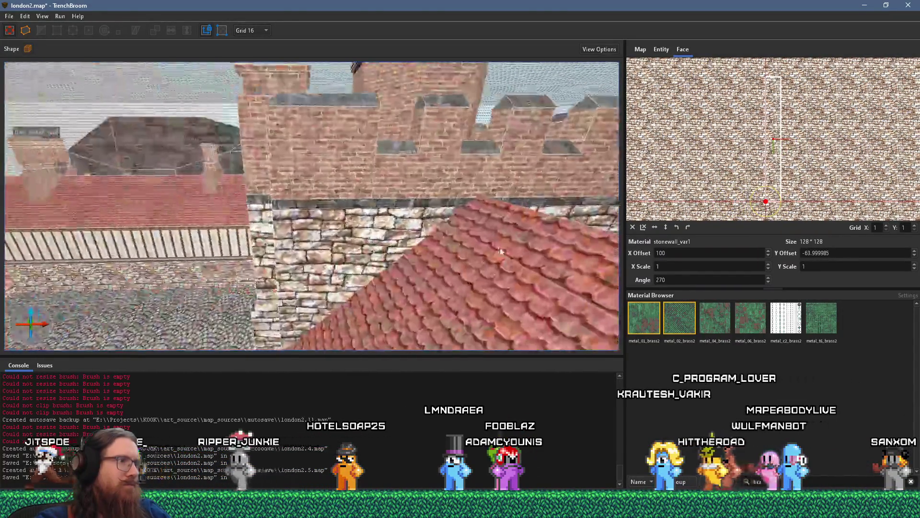
{"action": "key", "text": "alt+Left"}
{"action": "key", "text": "alt+Left"}
{"action": "key", "text": "alt+Left"}
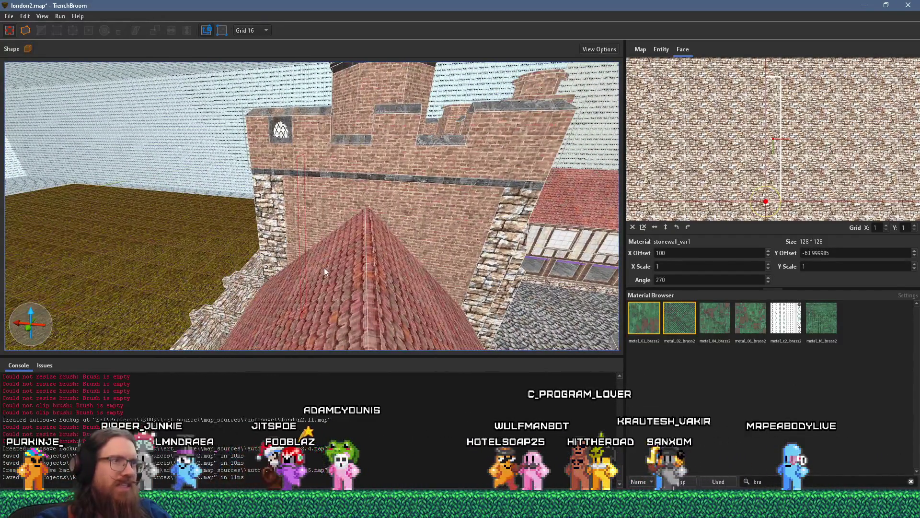
{"action": "key", "text": "alt+Left"}
{"action": "key", "text": "alt+Left"}
{"action": "key", "text": "alt+Left"}
{"action": "key", "text": "alt+Left"}
{"action": "key", "text": "alt+Tab"}
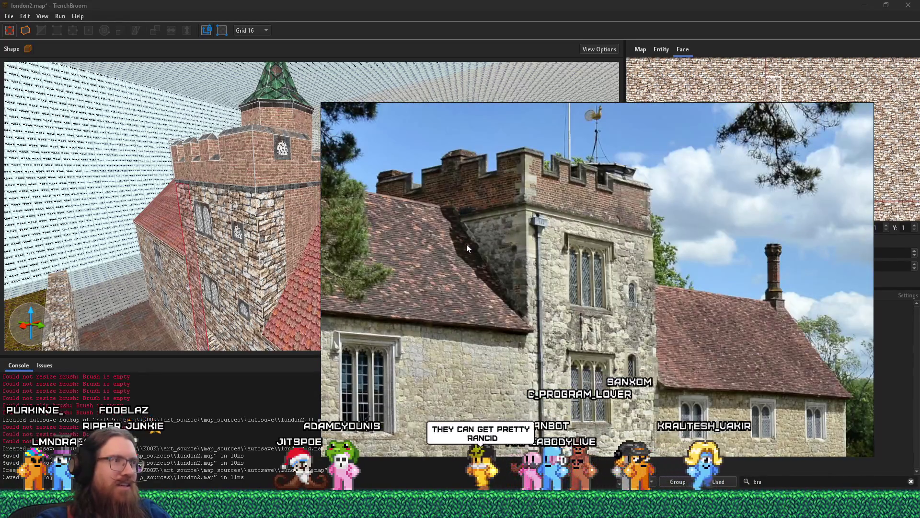
{"action": "key", "text": "alt+Tab"}
{"action": "scroll", "coordinate": [226, 241], "scroll_direction": "up", "scroll_amount": 10}
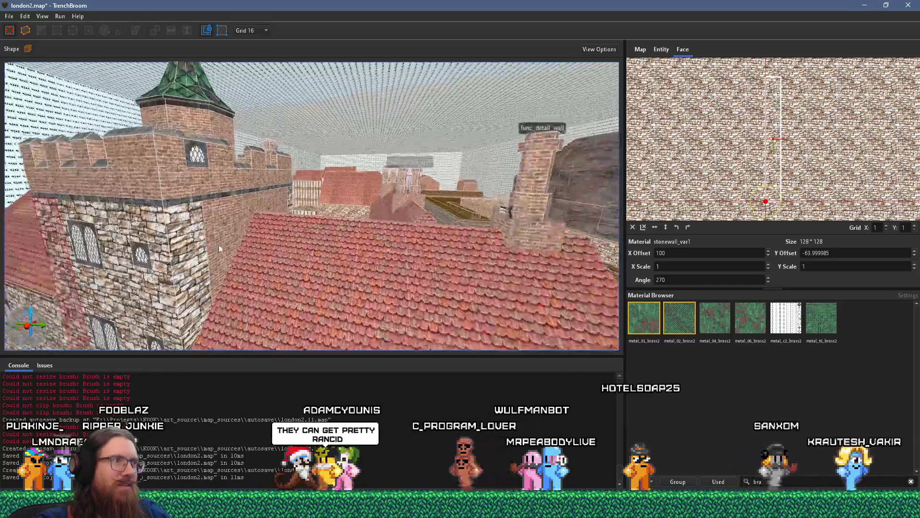
{"action": "scroll", "coordinate": [437, 238], "scroll_direction": "up", "scroll_amount": 10}
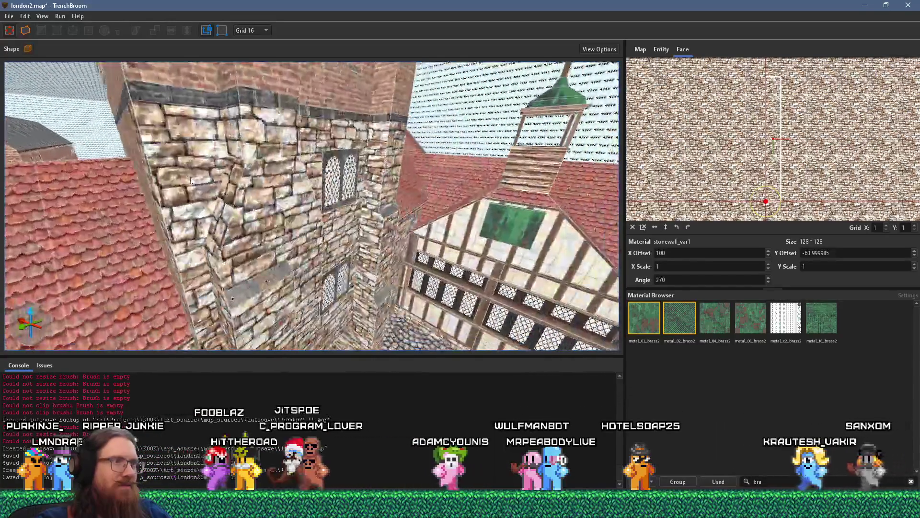
{"action": "scroll", "coordinate": [223, 170], "scroll_direction": "down", "scroll_amount": 10}
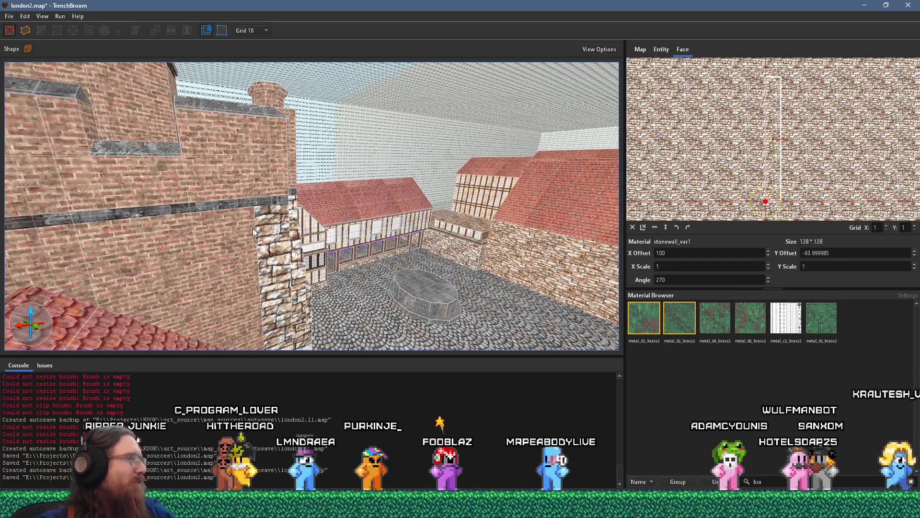
{"action": "mouse_move", "coordinate": [229, 243]}
{"action": "left_mouse_down"}
{"action": "mouse_move", "coordinate": [160, 190]}
{"action": "mouse_move", "coordinate": [342, 246]}
{"action": "mouse_move", "coordinate": [303, 231]}
{"action": "mouse_move", "coordinate": [373, 246]}
{"action": "mouse_move", "coordinate": [350, 327]}
{"action": "mouse_move", "coordinate": [406, 321]}
{"action": "mouse_move", "coordinate": [365, 251]}
{"action": "mouse_move", "coordinate": [516, 202]}
{"action": "mouse_move", "coordinate": [381, 135]}
{"action": "mouse_move", "coordinate": [326, 153]}
{"action": "mouse_move", "coordinate": [337, 179]}
{"action": "mouse_move", "coordinate": [341, 168]}
{"action": "mouse_move", "coordinate": [416, 182]}
{"action": "mouse_move", "coordinate": [451, 245]}
{"action": "mouse_move", "coordinate": [392, 56]}
{"action": "mouse_move", "coordinate": [531, 105]}
{"action": "mouse_move", "coordinate": [207, 151]}
{"action": "mouse_move", "coordinate": [451, 96]}
{"action": "mouse_move", "coordinate": [295, 15]}
{"action": "mouse_move", "coordinate": [266, 49]}
{"action": "mouse_move", "coordinate": [101, 156]}
{"action": "left_mouse_up"}
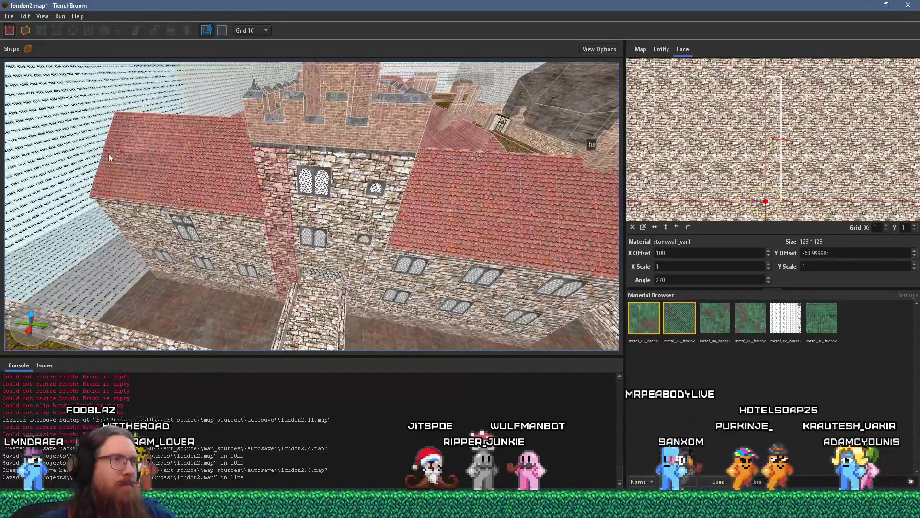
{"action": "mouse_move", "coordinate": [413, 194]}
{"action": "left_mouse_down"}
{"action": "mouse_move", "coordinate": [205, 227]}
{"action": "mouse_move", "coordinate": [403, 148]}
{"action": "mouse_move", "coordinate": [282, 173]}
{"action": "mouse_move", "coordinate": [407, 142]}
{"action": "mouse_move", "coordinate": [154, 117]}
{"action": "mouse_move", "coordinate": [176, 113]}
{"action": "left_mouse_up"}
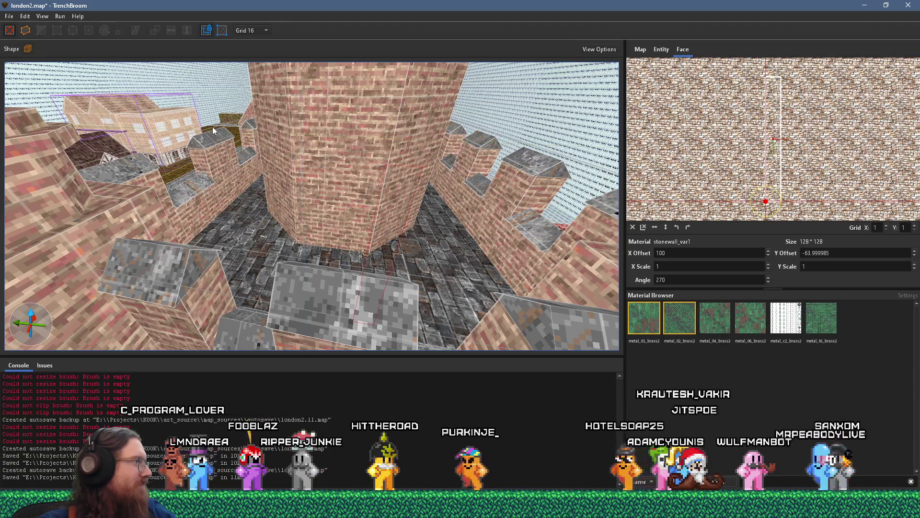
{"action": "mouse_move", "coordinate": [212, 127]}
{"action": "left_mouse_down"}
{"action": "mouse_move", "coordinate": [321, 163]}
{"action": "mouse_move", "coordinate": [291, 233]}
{"action": "mouse_move", "coordinate": [302, 259]}
{"action": "mouse_move", "coordinate": [382, 260]}
{"action": "left_mouse_up"}
{"action": "left_click", "coordinate": [484, 164]}
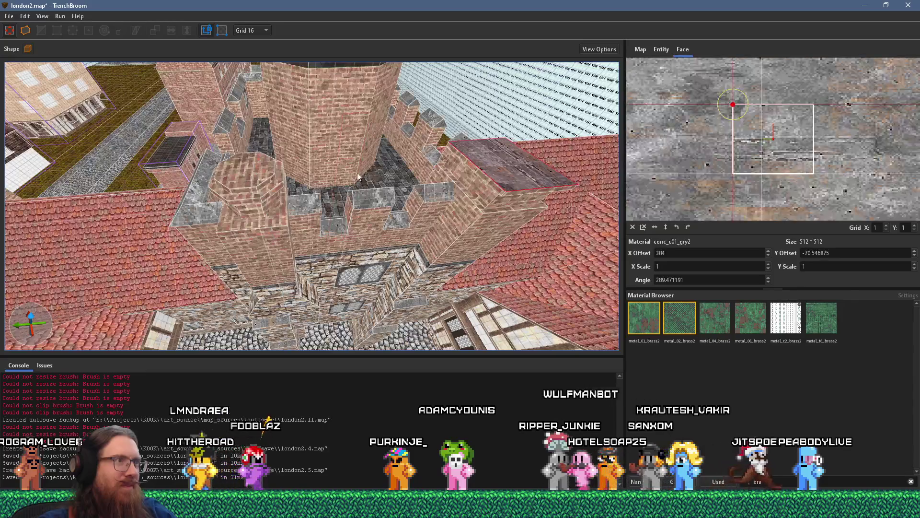
{"action": "left_click_drag", "start_coordinate": [261, 172], "coordinate": [316, 201]}
{"action": "key", "text": "Escape"}
{"action": "mouse_move", "coordinate": [325, 148]}
{"action": "left_mouse_down"}
{"action": "mouse_move", "coordinate": [360, 116]}
{"action": "mouse_move", "coordinate": [375, 221]}
{"action": "mouse_move", "coordinate": [449, 73]}
{"action": "mouse_move", "coordinate": [387, 22]}
{"action": "mouse_move", "coordinate": [409, 102]}
{"action": "mouse_move", "coordinate": [428, 131]}
{"action": "mouse_move", "coordinate": [209, 74]}
{"action": "mouse_move", "coordinate": [84, 113]}
{"action": "mouse_move", "coordinate": [68, 96]}
{"action": "mouse_move", "coordinate": [66, 73]}
{"action": "mouse_move", "coordinate": [150, 64]}
{"action": "mouse_move", "coordinate": [134, 65]}
{"action": "mouse_move", "coordinate": [142, 148]}
{"action": "mouse_move", "coordinate": [365, 234]}
{"action": "mouse_move", "coordinate": [371, 278]}
{"action": "mouse_move", "coordinate": [115, 223]}
{"action": "mouse_move", "coordinate": [258, 160]}
{"action": "mouse_move", "coordinate": [429, 159]}
{"action": "mouse_move", "coordinate": [536, 176]}
{"action": "mouse_move", "coordinate": [321, 188]}
{"action": "mouse_move", "coordinate": [306, 205]}
{"action": "left_mouse_up"}
{"action": "left_click", "coordinate": [248, 214]}
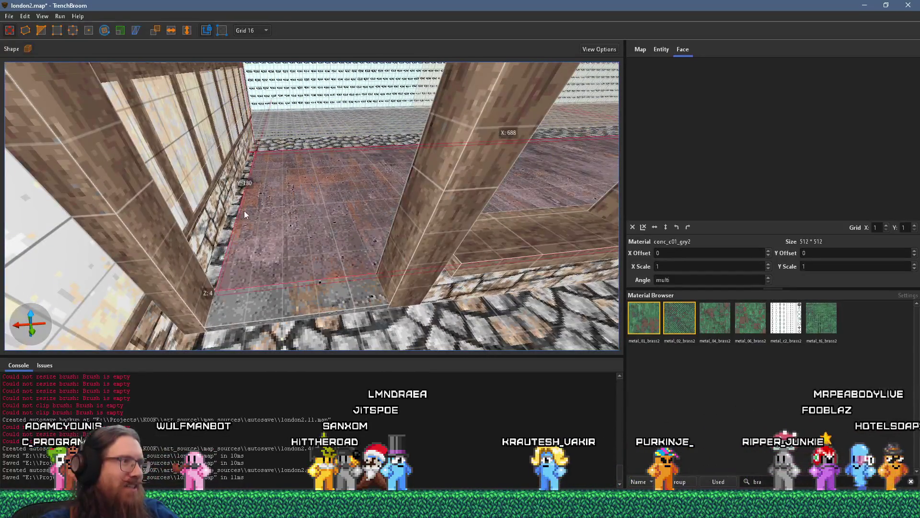
{"action": "mouse_move", "coordinate": [204, 210]}
{"action": "left_mouse_down"}
{"action": "mouse_move", "coordinate": [274, 183]}
{"action": "mouse_move", "coordinate": [249, 206]}
{"action": "mouse_move", "coordinate": [282, 174]}
{"action": "mouse_move", "coordinate": [350, 172]}
{"action": "left_mouse_up"}
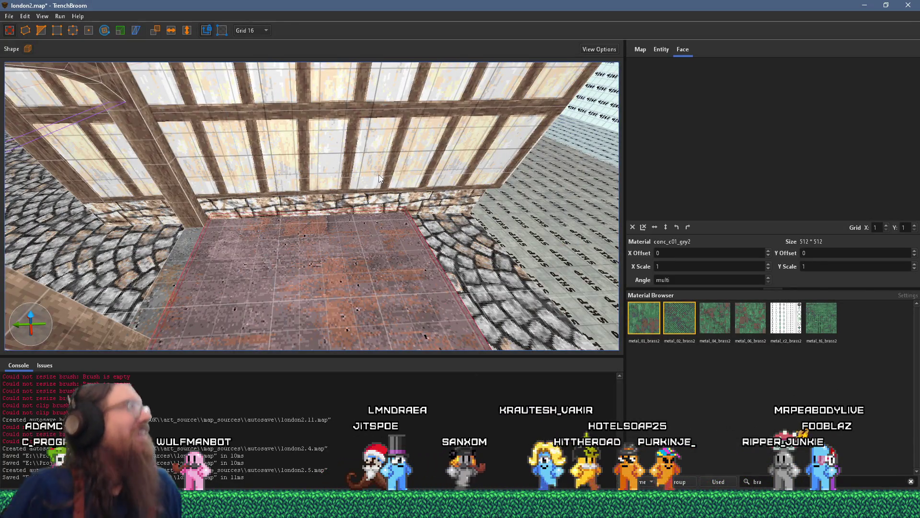
{"action": "mouse_move", "coordinate": [365, 173]}
{"action": "left_mouse_down"}
{"action": "mouse_move", "coordinate": [341, 220]}
{"action": "mouse_move", "coordinate": [360, 191]}
{"action": "mouse_move", "coordinate": [242, 176]}
{"action": "mouse_move", "coordinate": [386, 157]}
{"action": "mouse_move", "coordinate": [307, 162]}
{"action": "mouse_move", "coordinate": [456, 227]}
{"action": "mouse_move", "coordinate": [241, 228]}
{"action": "mouse_move", "coordinate": [312, 197]}
{"action": "mouse_move", "coordinate": [346, 196]}
{"action": "mouse_move", "coordinate": [220, 307]}
{"action": "mouse_move", "coordinate": [287, 210]}
{"action": "mouse_move", "coordinate": [249, 231]}
{"action": "mouse_move", "coordinate": [303, 257]}
{"action": "mouse_move", "coordinate": [372, 241]}
{"action": "mouse_move", "coordinate": [418, 217]}
{"action": "mouse_move", "coordinate": [360, 234]}
{"action": "mouse_move", "coordinate": [430, 201]}
{"action": "left_mouse_up"}
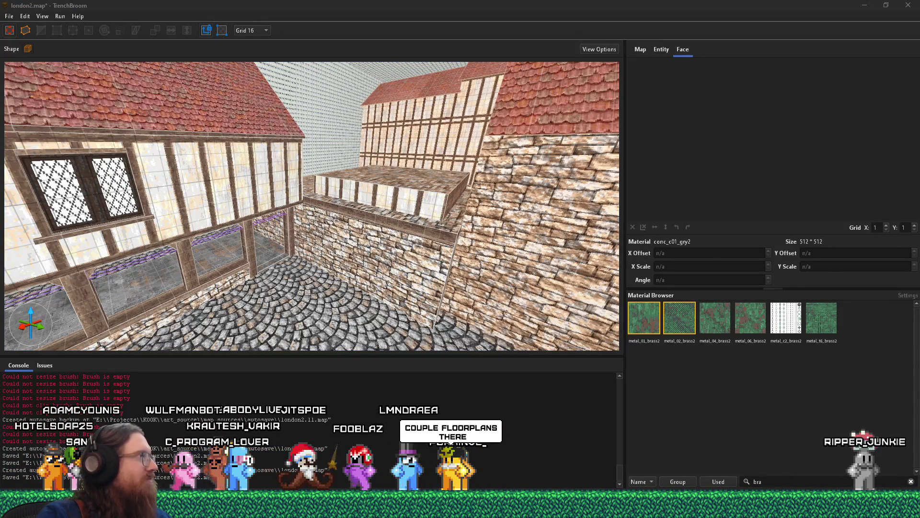
{"action": "key", "text": "alt+Tab"}
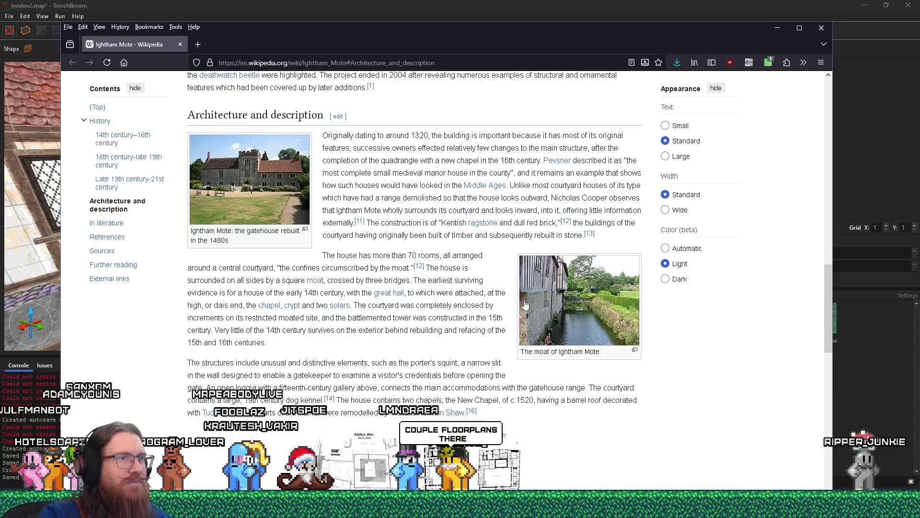
Step: Enlarge the Ightham Mote grounds block plan image, then return to the map editor
{"action": "scroll", "coordinate": [525, 304], "scroll_direction": "down", "scroll_amount": 4}
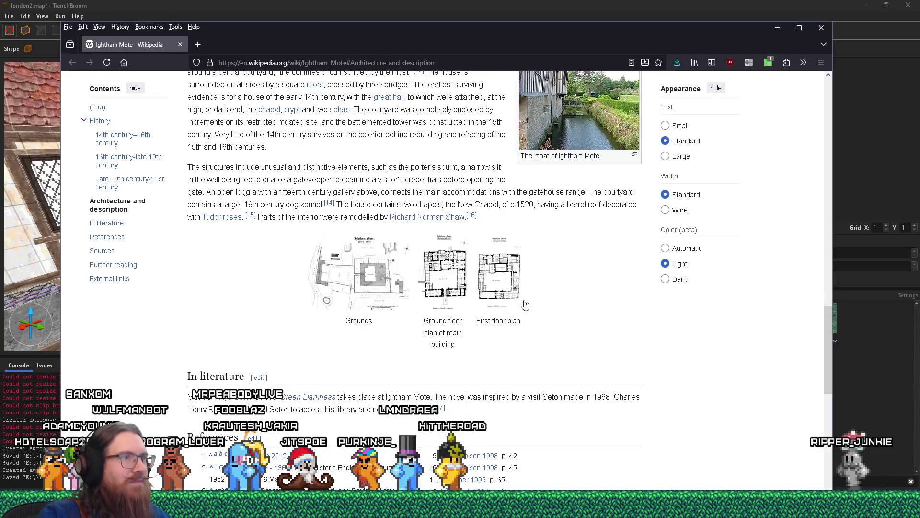
{"action": "left_click", "coordinate": [378, 284]}
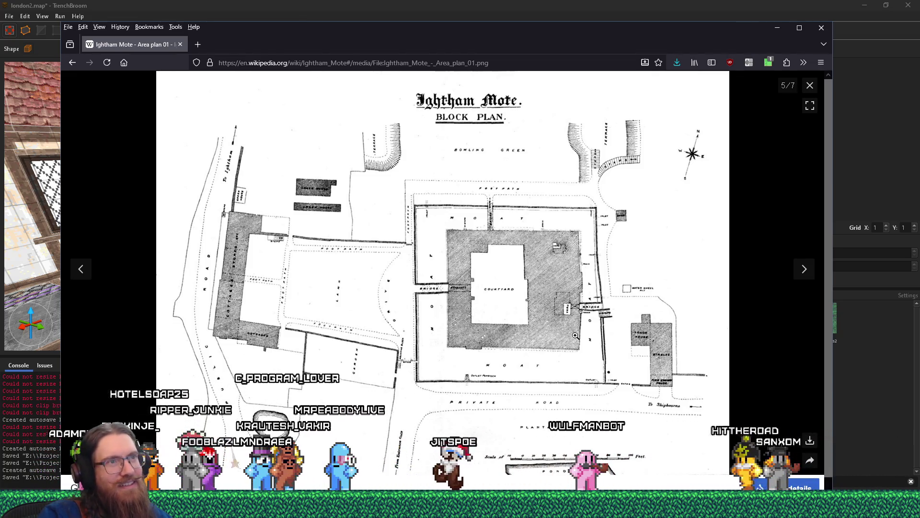
{"action": "left_click", "coordinate": [523, 4]}
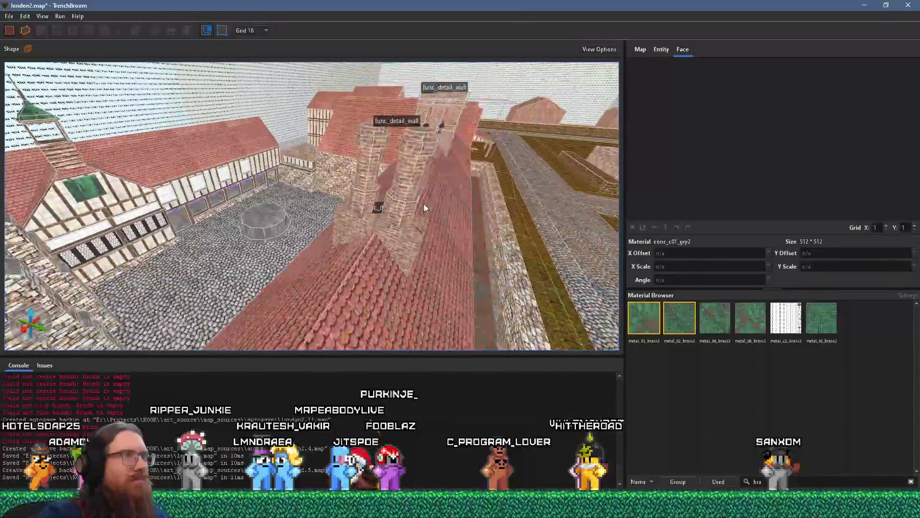
Step: Bring the PureRef board to the front and zoom in on the manor and garden photos
{"action": "key", "text": "super+Tab"}
{"action": "key", "text": "Return"}
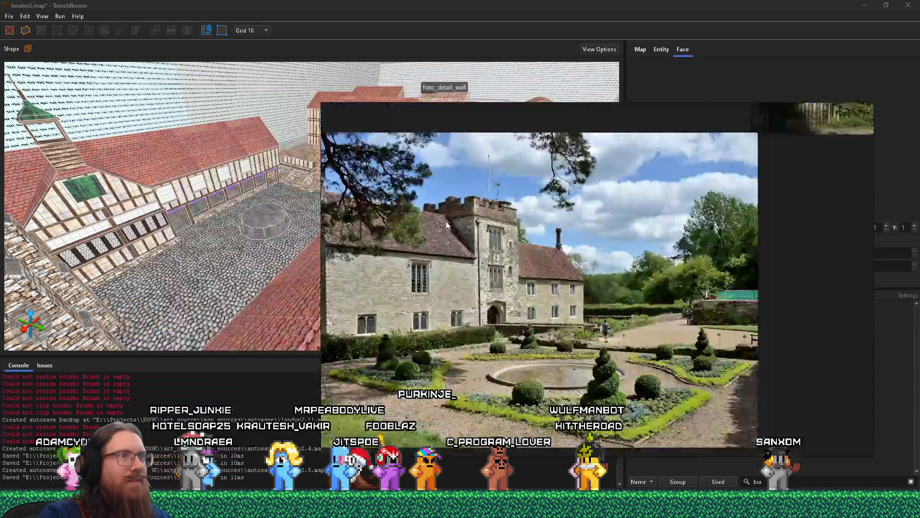
{"action": "scroll", "coordinate": [550, 269], "scroll_direction": "up", "scroll_amount": 5}
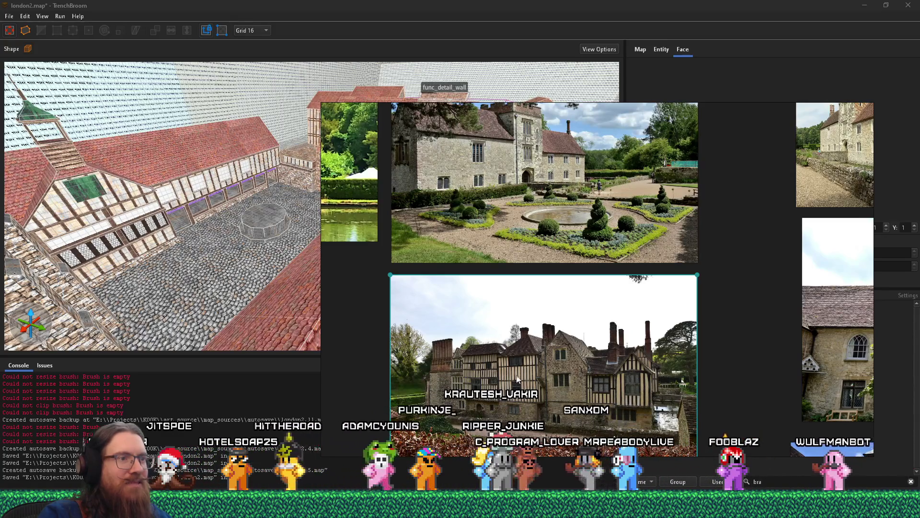
{"action": "scroll", "coordinate": [540, 354], "scroll_direction": "up", "scroll_amount": 2}
{"action": "mouse_move", "coordinate": [516, 351]}
{"action": "left_mouse_down"}
{"action": "mouse_move", "coordinate": [542, 391]}
{"action": "mouse_move", "coordinate": [562, 390]}
{"action": "left_mouse_up"}
{"action": "scroll", "coordinate": [561, 390], "scroll_direction": "up", "scroll_amount": 5}
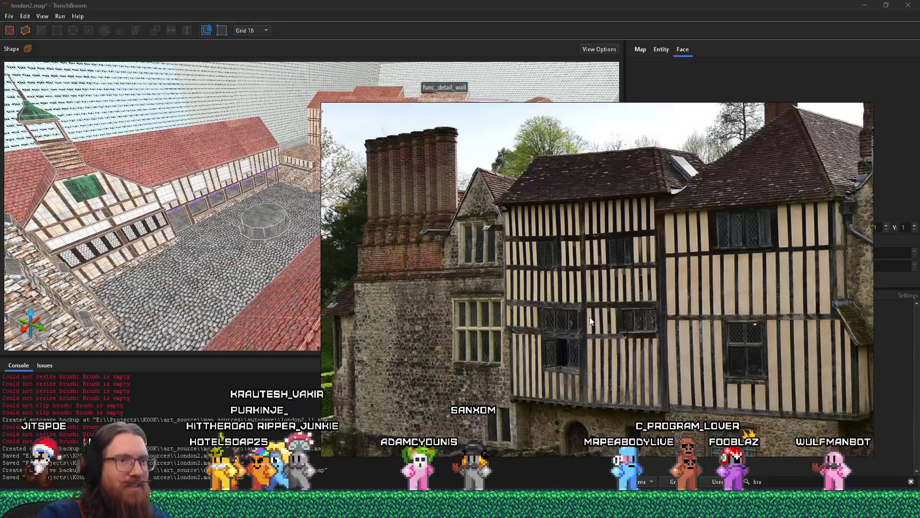
{"action": "left_click_drag", "start_coordinate": [588, 322], "coordinate": [583, 334]}
Step: Pan to the Tudor-house photo and zoom on the half-timbered wing's brick chimneys
{"action": "type", "text": "ra"}
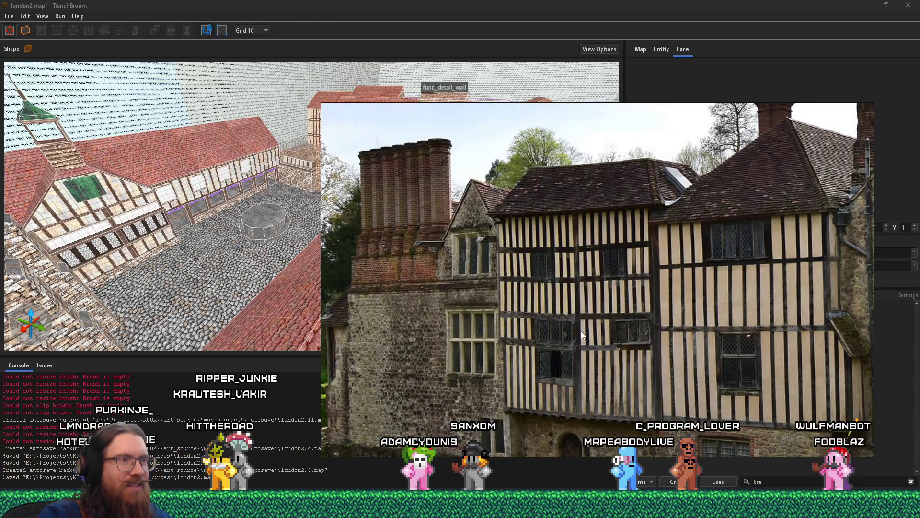
{"action": "scroll", "coordinate": [582, 334], "scroll_direction": "down", "scroll_amount": 5}
{"action": "scroll", "coordinate": [508, 444], "scroll_direction": "up", "scroll_amount": 4}
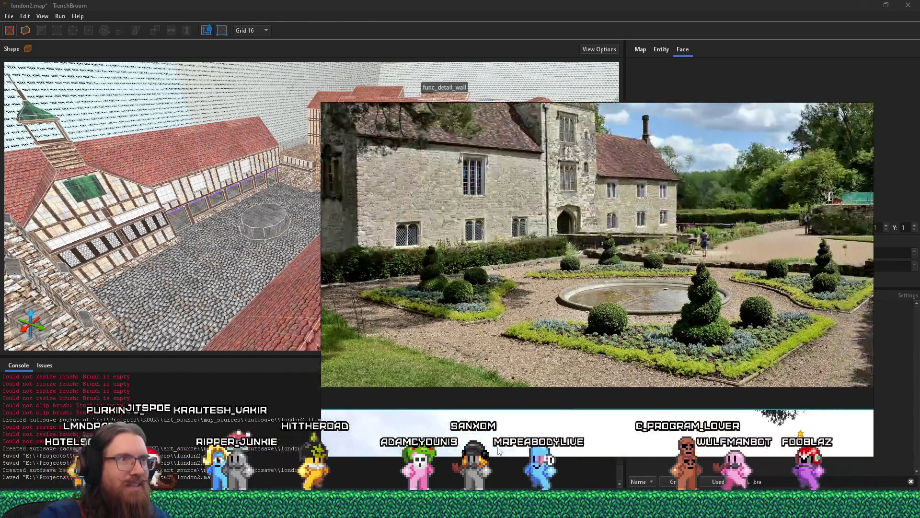
{"action": "scroll", "coordinate": [525, 326], "scroll_direction": "down", "scroll_amount": 2}
{"action": "mouse_move", "coordinate": [577, 309]}
{"action": "left_mouse_down"}
{"action": "mouse_move", "coordinate": [577, 195]}
{"action": "mouse_move", "coordinate": [562, 215]}
{"action": "mouse_move", "coordinate": [562, 198]}
{"action": "left_mouse_up"}
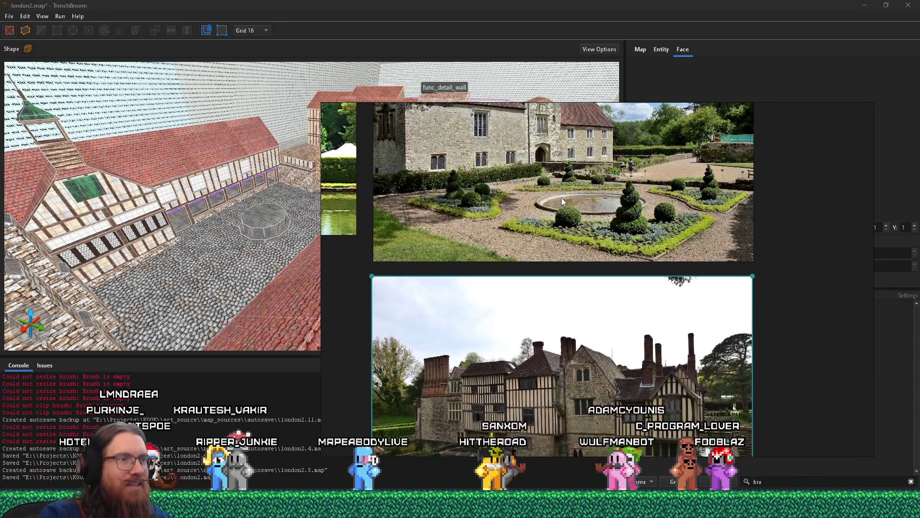
{"action": "scroll", "coordinate": [561, 198], "scroll_direction": "down", "scroll_amount": 1}
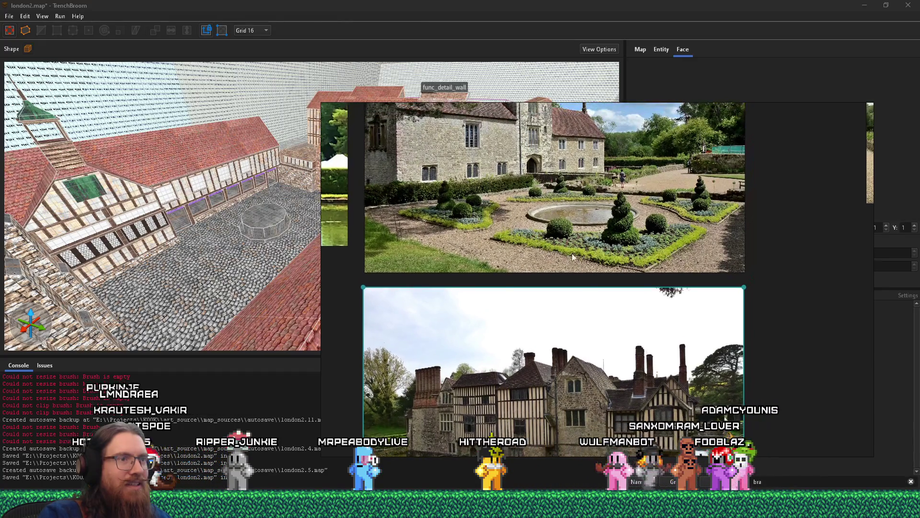
{"action": "scroll", "coordinate": [579, 286], "scroll_direction": "down", "scroll_amount": 1}
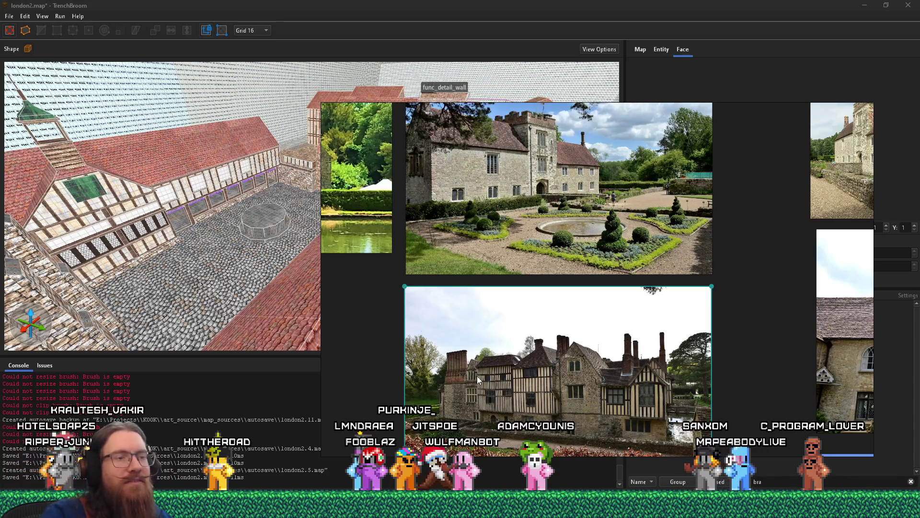
{"action": "scroll", "coordinate": [643, 423], "scroll_direction": "up", "scroll_amount": 2}
{"action": "scroll", "coordinate": [643, 423], "scroll_direction": "up", "scroll_amount": 1}
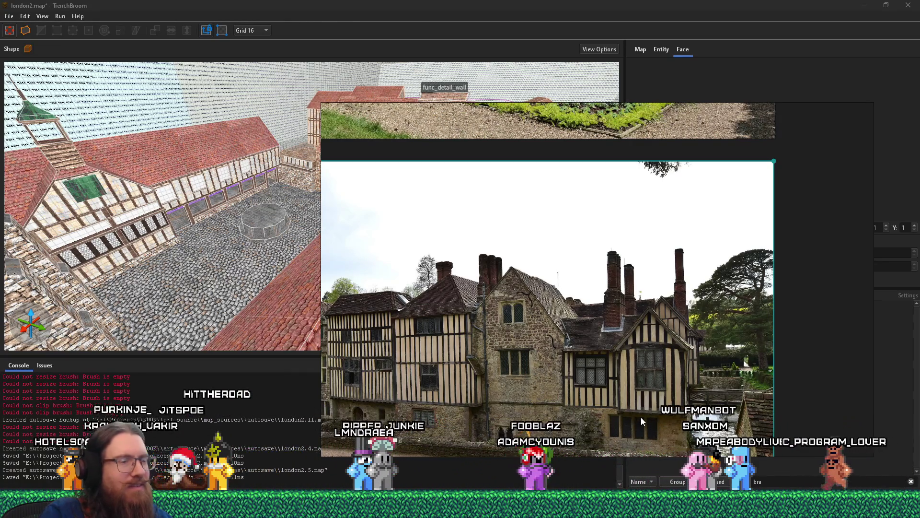
{"action": "key", "text": "alt+Tab"}
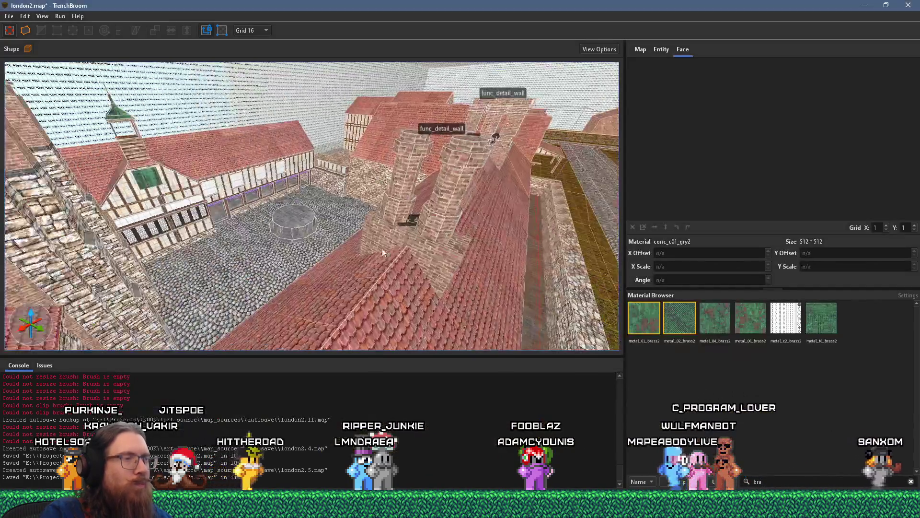
Step: Fly the camera down over the courtyard and roofs, then bring the PureRef board back up
{"action": "mouse_move", "coordinate": [383, 253]}
{"action": "left_mouse_down"}
{"action": "mouse_move", "coordinate": [393, 225]}
{"action": "mouse_move", "coordinate": [304, 276]}
{"action": "mouse_move", "coordinate": [393, 252]}
{"action": "mouse_move", "coordinate": [327, 234]}
{"action": "mouse_move", "coordinate": [345, 160]}
{"action": "mouse_move", "coordinate": [125, 196]}
{"action": "mouse_move", "coordinate": [313, 224]}
{"action": "mouse_move", "coordinate": [124, 261]}
{"action": "mouse_move", "coordinate": [62, 226]}
{"action": "mouse_move", "coordinate": [180, 237]}
{"action": "left_mouse_up"}
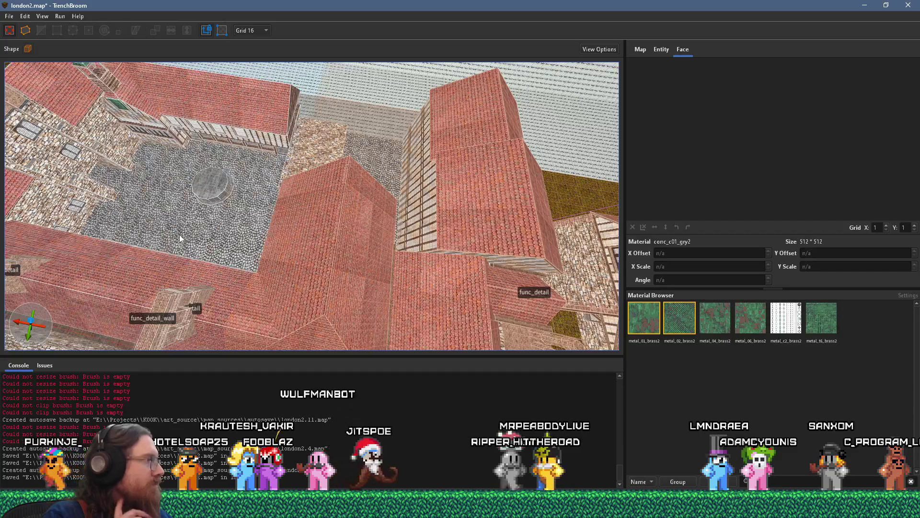
{"action": "mouse_move", "coordinate": [349, 205]}
{"action": "left_mouse_down"}
{"action": "mouse_move", "coordinate": [326, 237]}
{"action": "mouse_move", "coordinate": [289, 201]}
{"action": "mouse_move", "coordinate": [299, 125]}
{"action": "left_mouse_up"}
{"action": "key", "text": "alt+Tab"}
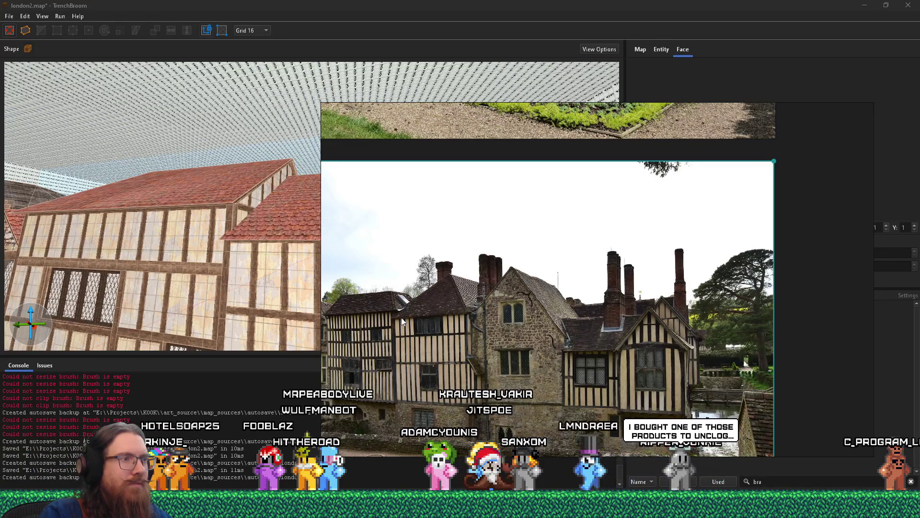
Step: Zoom out on the board and move the Ightham Mote label and photo upward
{"action": "scroll", "coordinate": [401, 317], "scroll_direction": "up", "scroll_amount": 5}
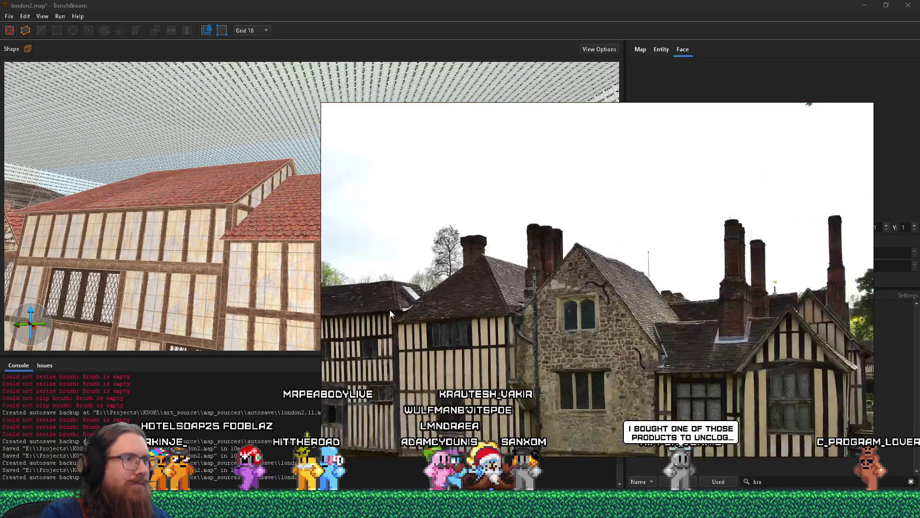
{"action": "scroll", "coordinate": [647, 326], "scroll_direction": "down", "scroll_amount": 3}
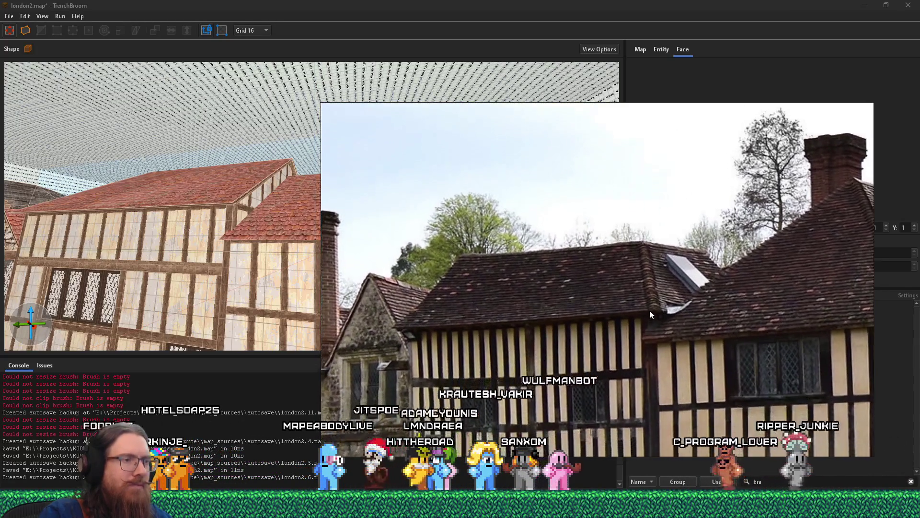
{"action": "scroll", "coordinate": [706, 285], "scroll_direction": "down", "scroll_amount": 1}
{"action": "scroll", "coordinate": [706, 286], "scroll_direction": "down", "scroll_amount": 10}
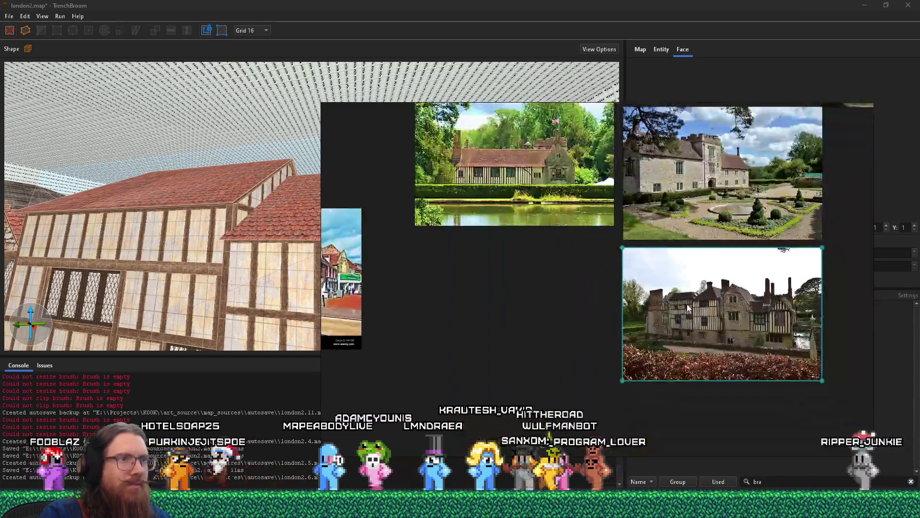
{"action": "mouse_move", "coordinate": [553, 309]}
{"action": "left_mouse_down"}
{"action": "mouse_move", "coordinate": [550, 286]}
{"action": "mouse_move", "coordinate": [527, 272]}
{"action": "left_mouse_up"}
{"action": "mouse_move", "coordinate": [581, 283]}
{"action": "left_mouse_down"}
{"action": "mouse_move", "coordinate": [491, 283]}
{"action": "mouse_move", "coordinate": [472, 292]}
{"action": "mouse_move", "coordinate": [494, 198]}
{"action": "left_mouse_up"}
{"action": "mouse_move", "coordinate": [525, 306]}
{"action": "left_mouse_down"}
{"action": "mouse_move", "coordinate": [528, 216]}
{"action": "mouse_move", "coordinate": [531, 312]}
{"action": "left_mouse_up"}
{"action": "scroll", "coordinate": [623, 384], "scroll_direction": "down", "scroll_amount": 2}
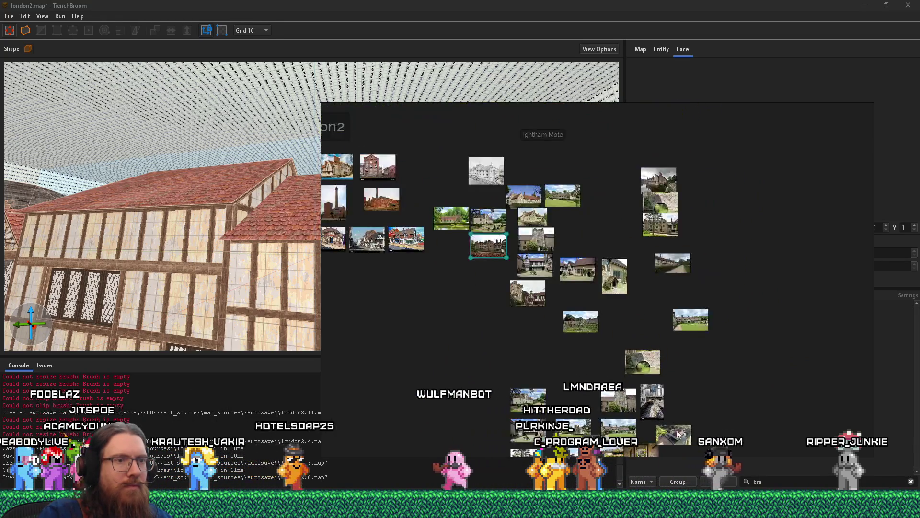
{"action": "mouse_move", "coordinate": [544, 167]}
{"action": "left_mouse_down"}
{"action": "mouse_move", "coordinate": [560, 272]}
{"action": "mouse_move", "coordinate": [560, 176]}
{"action": "left_mouse_up"}
{"action": "scroll", "coordinate": [559, 272], "scroll_direction": "up", "scroll_amount": 2}
{"action": "left_click_drag", "start_coordinate": [567, 300], "coordinate": [551, 235]}
Step: Enlarge the aerial Ightham Mote photo to study the moated manor, then return to the overview
{"action": "double_click", "coordinate": [546, 229]}
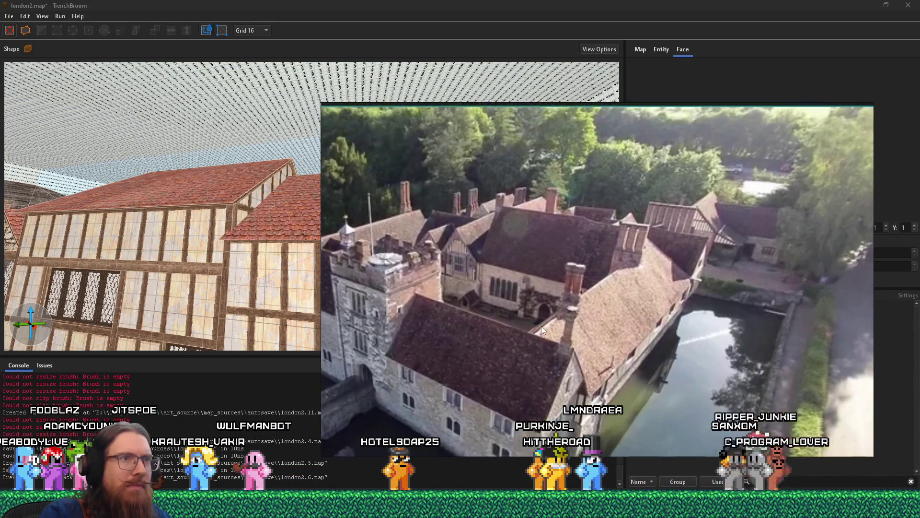
{"action": "left_click_drag", "start_coordinate": [542, 326], "coordinate": [556, 329]}
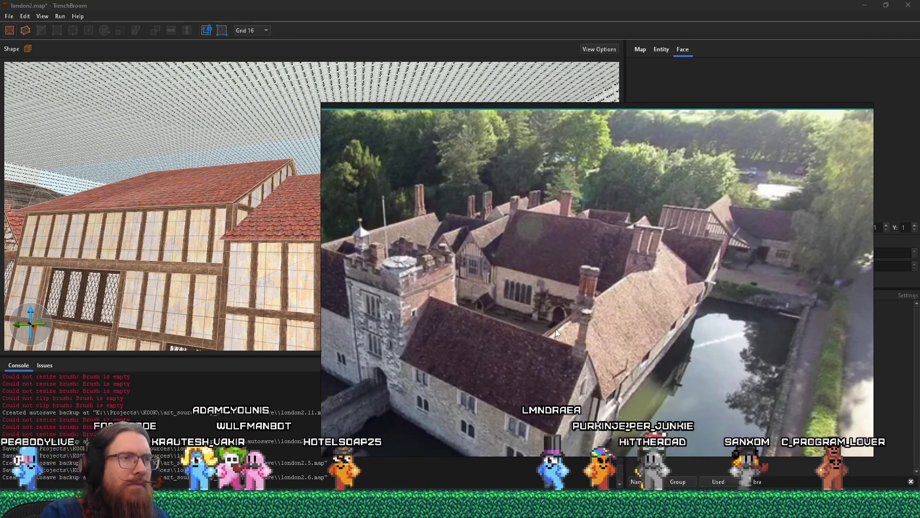
{"action": "double_click", "coordinate": [556, 329]}
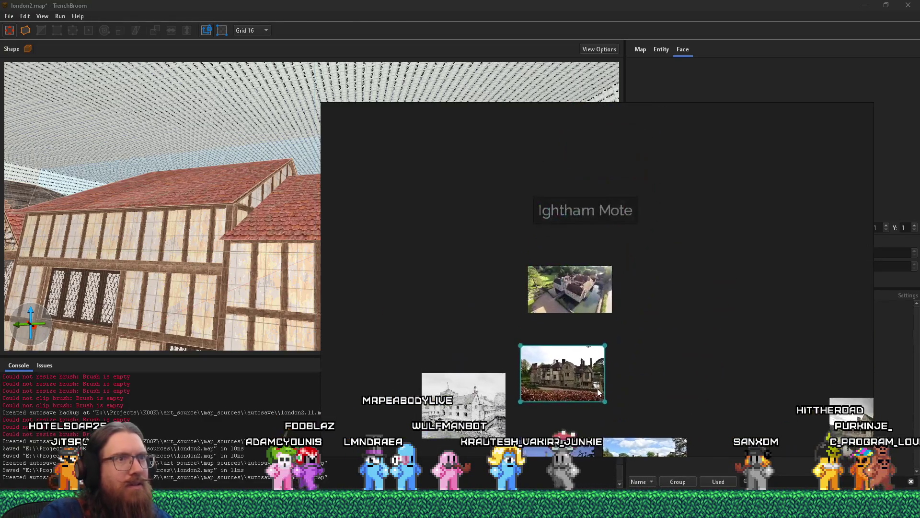
Step: Move the timber-framed house photo closer to the aerial photo
{"action": "scroll", "coordinate": [593, 348], "scroll_direction": "up", "scroll_amount": 5}
{"action": "mouse_move", "coordinate": [593, 347]}
{"action": "left_mouse_down"}
{"action": "mouse_move", "coordinate": [595, 331]}
{"action": "mouse_move", "coordinate": [601, 377]}
{"action": "left_mouse_up"}
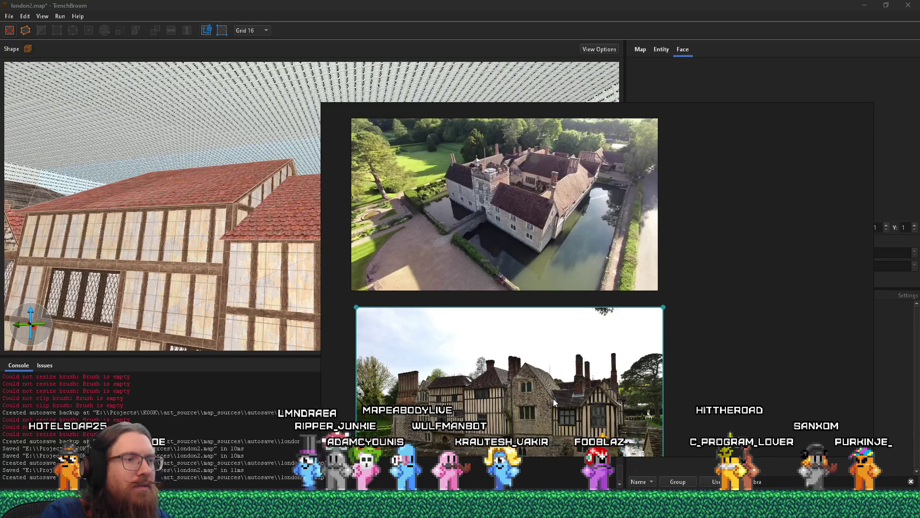
{"action": "scroll", "coordinate": [535, 182], "scroll_direction": "up", "scroll_amount": 5}
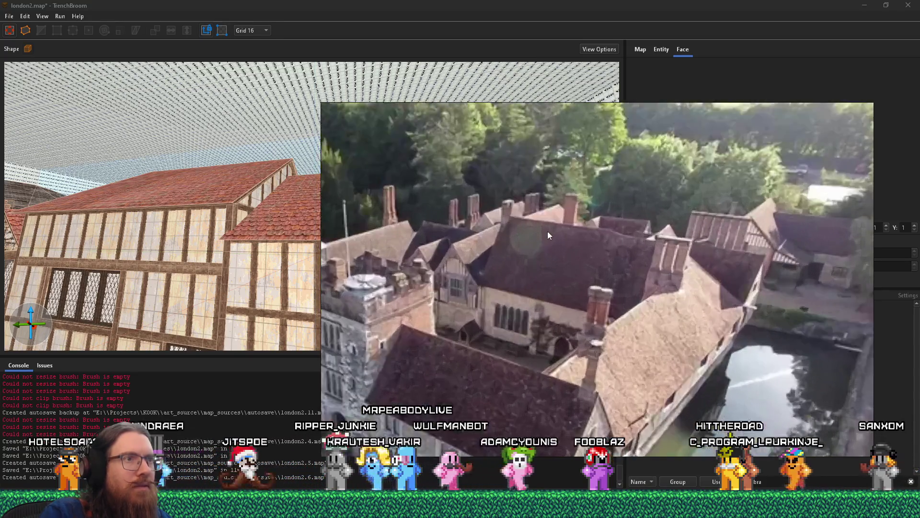
{"action": "scroll", "coordinate": [574, 158], "scroll_direction": "down", "scroll_amount": 5}
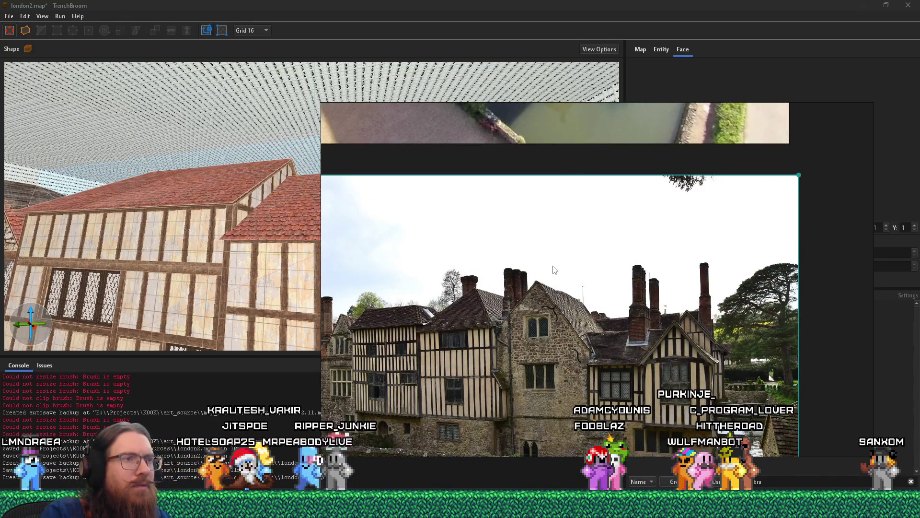
Step: Pan and zoom to frame the front-view timber-framed house photo for comparison
{"action": "mouse_move", "coordinate": [459, 312]}
{"action": "left_mouse_down"}
{"action": "mouse_move", "coordinate": [546, 327]}
{"action": "mouse_move", "coordinate": [527, 499]}
{"action": "left_mouse_up"}
{"action": "scroll", "coordinate": [557, 303], "scroll_direction": "down", "scroll_amount": 2}
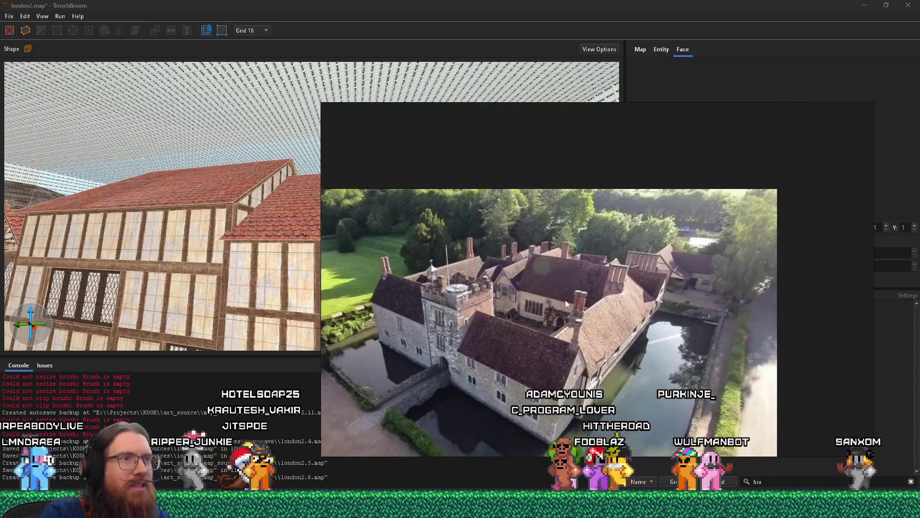
{"action": "scroll", "coordinate": [619, 229], "scroll_direction": "up", "scroll_amount": 5}
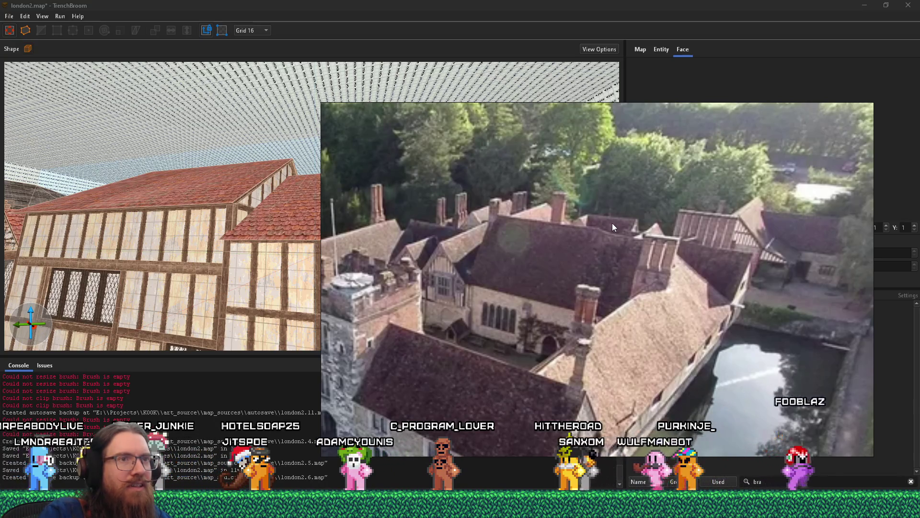
{"action": "mouse_move", "coordinate": [612, 223]}
{"action": "left_mouse_down"}
{"action": "mouse_move", "coordinate": [537, 205]}
{"action": "mouse_move", "coordinate": [511, 321]}
{"action": "left_mouse_up"}
{"action": "scroll", "coordinate": [506, 297], "scroll_direction": "up", "scroll_amount": 2}
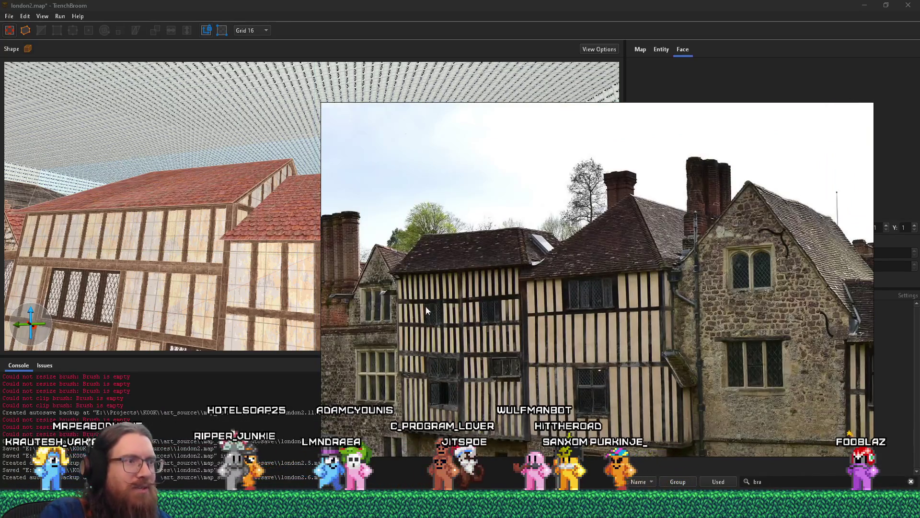
{"action": "mouse_move", "coordinate": [498, 263]}
{"action": "left_mouse_down"}
{"action": "mouse_move", "coordinate": [492, 324]}
{"action": "mouse_move", "coordinate": [567, 220]}
{"action": "mouse_move", "coordinate": [564, 292]}
{"action": "mouse_move", "coordinate": [548, 326]}
{"action": "left_mouse_up"}
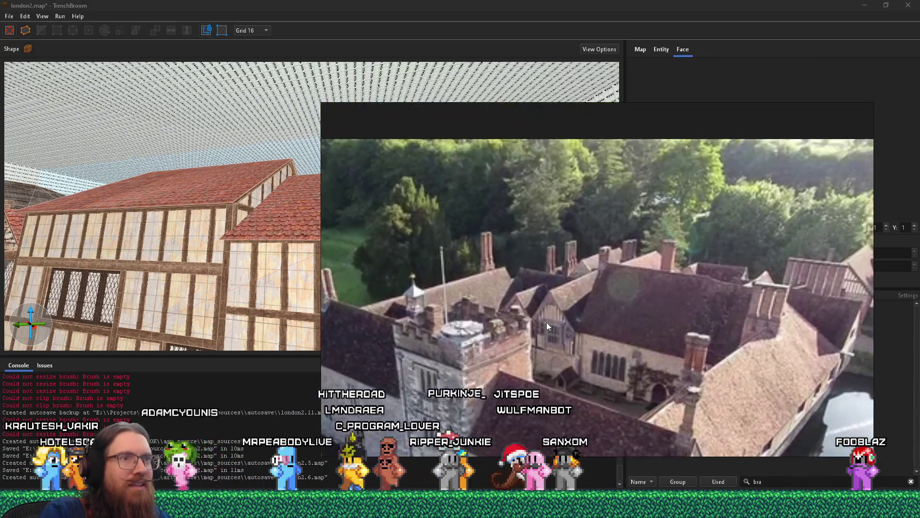
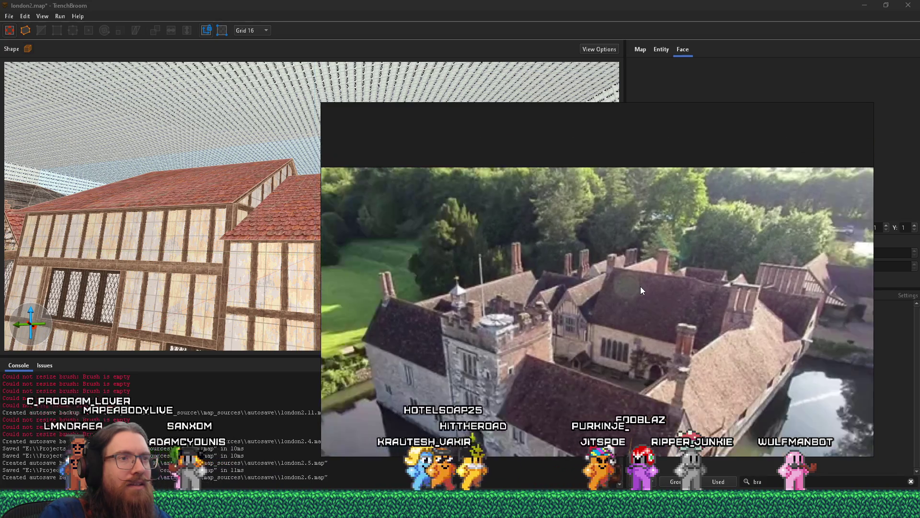
Step: Check the castle reference footage once more, then hide it and return to the map
{"action": "key", "text": "Escape"}
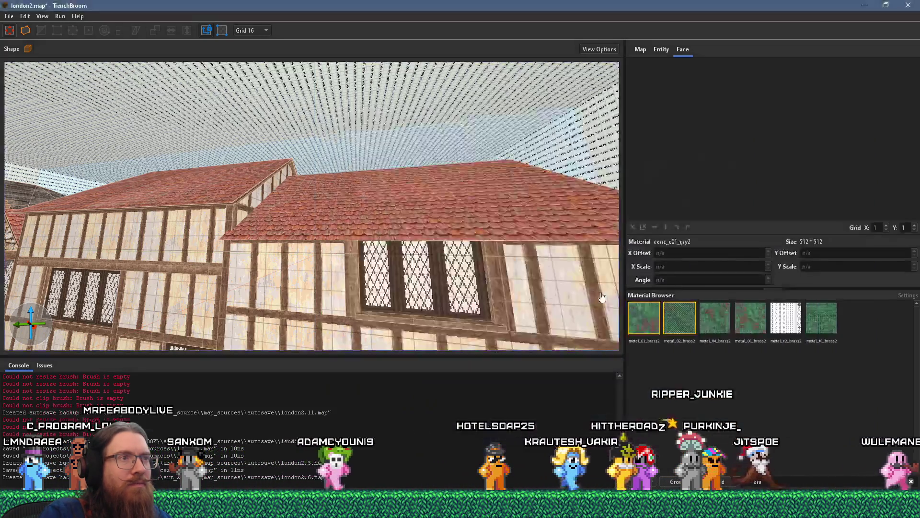
{"action": "key", "text": "alt+Tab"}
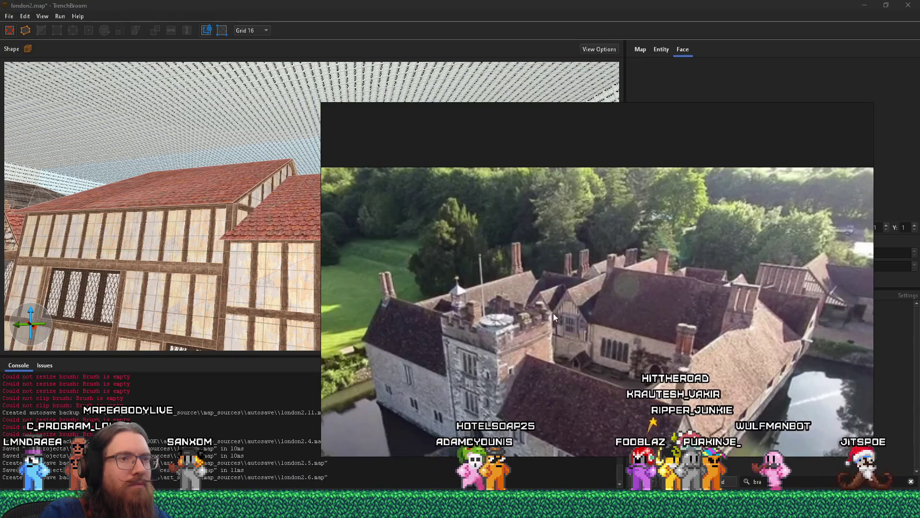
{"action": "key", "text": "alt+Tab"}
Step: Fly over the rooftops and select the red tiled roof brush
{"action": "mouse_move", "coordinate": [274, 250]}
{"action": "left_mouse_down"}
{"action": "mouse_move", "coordinate": [271, 294]}
{"action": "mouse_move", "coordinate": [214, 317]}
{"action": "mouse_move", "coordinate": [379, 212]}
{"action": "mouse_move", "coordinate": [474, 259]}
{"action": "mouse_move", "coordinate": [164, 264]}
{"action": "mouse_move", "coordinate": [201, 243]}
{"action": "mouse_move", "coordinate": [156, 269]}
{"action": "mouse_move", "coordinate": [243, 286]}
{"action": "mouse_move", "coordinate": [336, 168]}
{"action": "mouse_move", "coordinate": [369, 220]}
{"action": "mouse_move", "coordinate": [346, 236]}
{"action": "mouse_move", "coordinate": [405, 180]}
{"action": "left_mouse_up"}
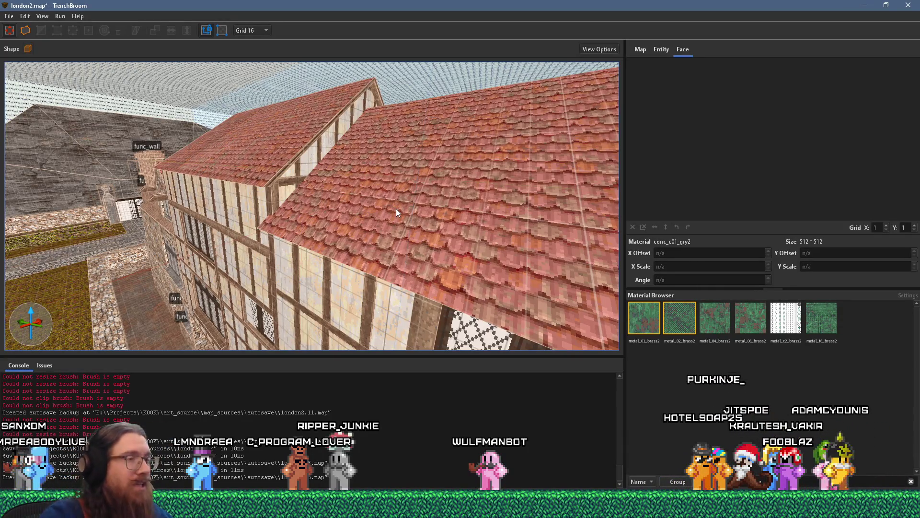
{"action": "mouse_move", "coordinate": [416, 174]}
{"action": "left_mouse_down"}
{"action": "mouse_move", "coordinate": [375, 202]}
{"action": "mouse_move", "coordinate": [352, 179]}
{"action": "mouse_move", "coordinate": [309, 166]}
{"action": "mouse_move", "coordinate": [356, 116]}
{"action": "mouse_move", "coordinate": [373, 132]}
{"action": "mouse_move", "coordinate": [373, 154]}
{"action": "mouse_move", "coordinate": [436, 202]}
{"action": "mouse_move", "coordinate": [370, 230]}
{"action": "mouse_move", "coordinate": [364, 218]}
{"action": "mouse_move", "coordinate": [39, 203]}
{"action": "left_mouse_up"}
{"action": "left_click", "coordinate": [365, 218]}
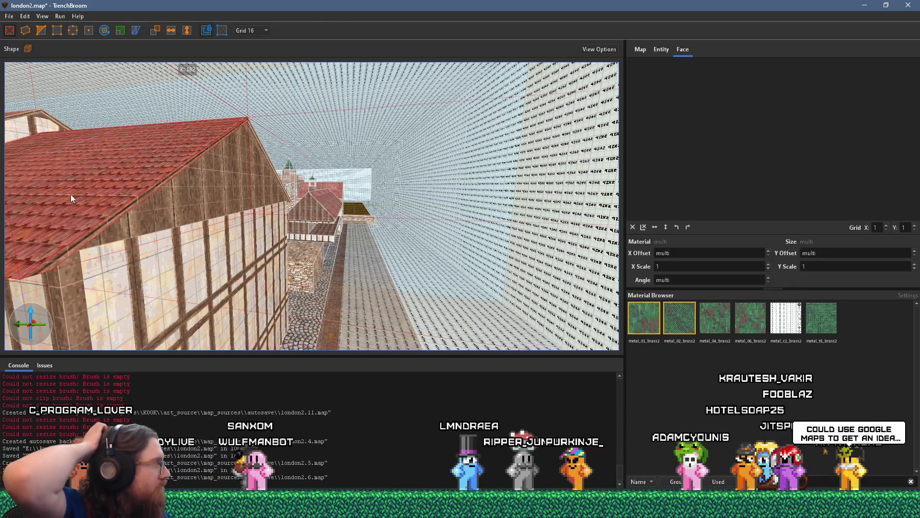
Step: Bring the camera in close on the red roof's overhang above the windowed timber wall
{"action": "mouse_move", "coordinate": [71, 194]}
{"action": "left_mouse_down"}
{"action": "mouse_move", "coordinate": [111, 207]}
{"action": "mouse_move", "coordinate": [134, 228]}
{"action": "mouse_move", "coordinate": [283, 166]}
{"action": "left_mouse_up"}
{"action": "key", "text": "w"}
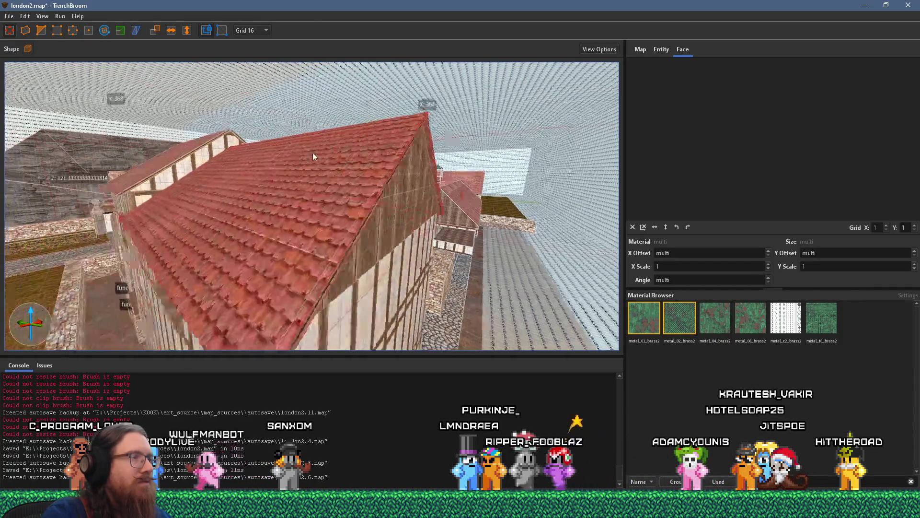
{"action": "scroll", "coordinate": [99, 172], "scroll_direction": "up", "scroll_amount": 10}
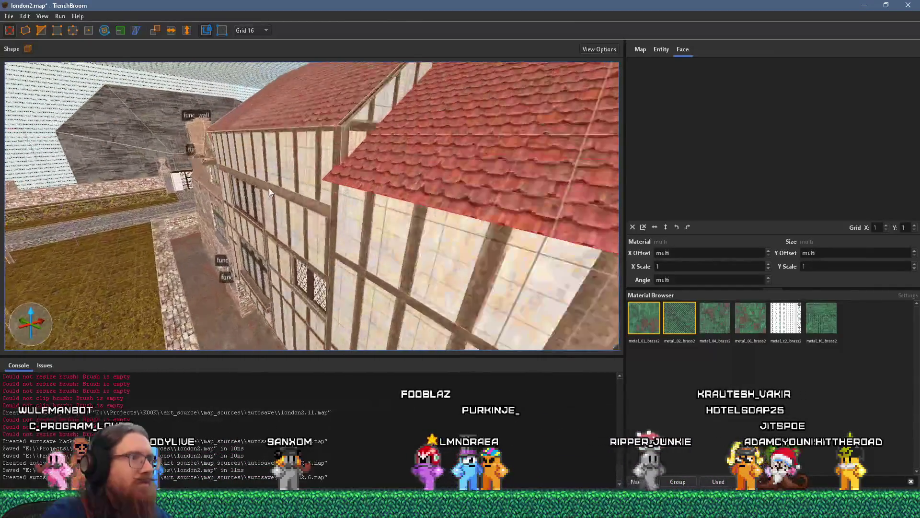
{"action": "scroll", "coordinate": [300, 193], "scroll_direction": "up", "scroll_amount": 6}
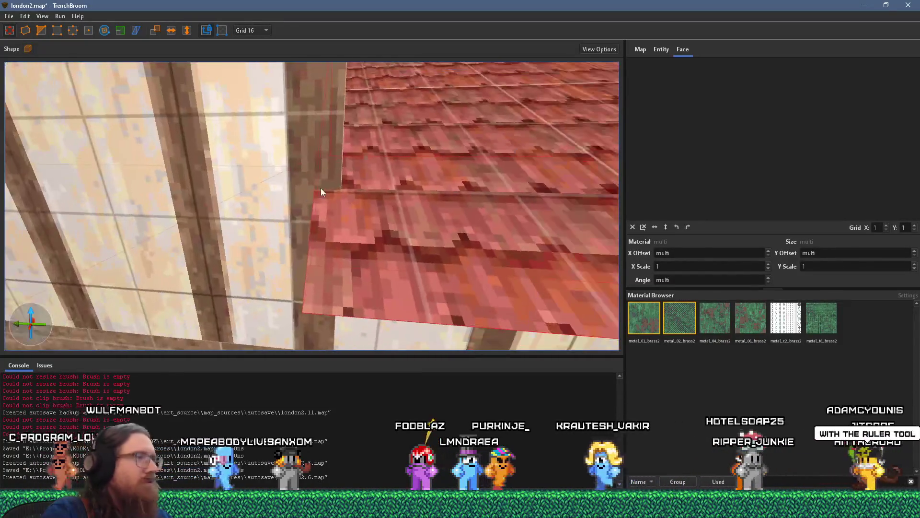
{"action": "mouse_move", "coordinate": [318, 185]}
{"action": "left_mouse_down"}
{"action": "mouse_move", "coordinate": [327, 160]}
{"action": "mouse_move", "coordinate": [320, 177]}
{"action": "left_mouse_up"}
{"action": "scroll", "coordinate": [321, 178], "scroll_direction": "up", "scroll_amount": 2}
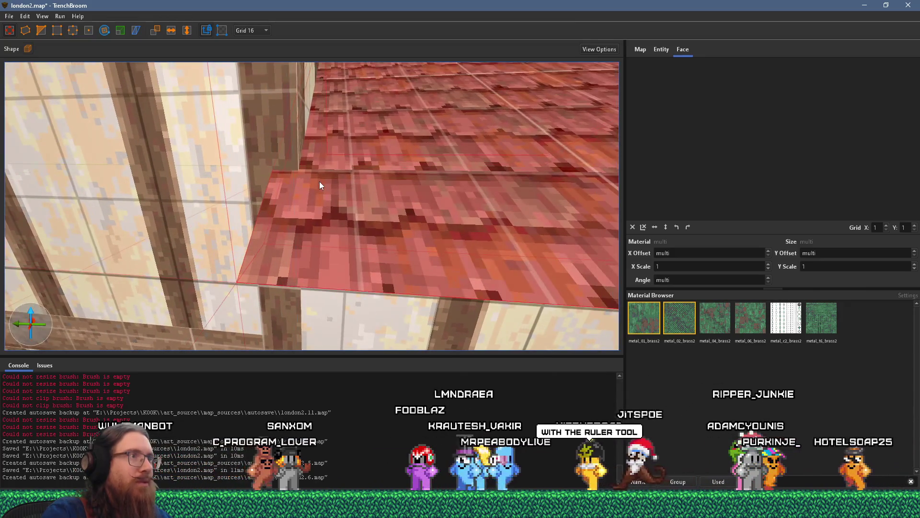
{"action": "scroll", "coordinate": [324, 183], "scroll_direction": "up", "scroll_amount": 1}
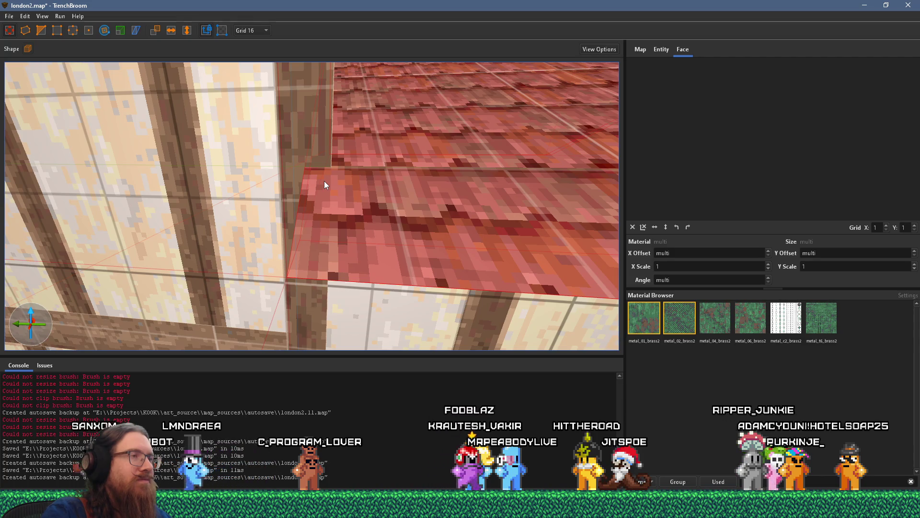
{"action": "scroll", "coordinate": [326, 182], "scroll_direction": "down", "scroll_amount": 1}
{"action": "mouse_move", "coordinate": [326, 182]}
{"action": "left_mouse_down"}
{"action": "mouse_move", "coordinate": [335, 161]}
{"action": "mouse_move", "coordinate": [312, 179]}
{"action": "mouse_move", "coordinate": [281, 156]}
{"action": "mouse_move", "coordinate": [216, 149]}
{"action": "mouse_move", "coordinate": [170, 166]}
{"action": "mouse_move", "coordinate": [196, 174]}
{"action": "left_mouse_up"}
{"action": "mouse_move", "coordinate": [285, 218]}
{"action": "left_mouse_down"}
{"action": "mouse_move", "coordinate": [235, 210]}
{"action": "mouse_move", "coordinate": [250, 209]}
{"action": "mouse_move", "coordinate": [248, 195]}
{"action": "mouse_move", "coordinate": [263, 212]}
{"action": "mouse_move", "coordinate": [289, 196]}
{"action": "left_mouse_up"}
{"action": "left_click_drag", "start_coordinate": [182, 163], "coordinate": [287, 293]}
{"action": "scroll", "coordinate": [368, 205], "scroll_direction": "down", "scroll_amount": 5}
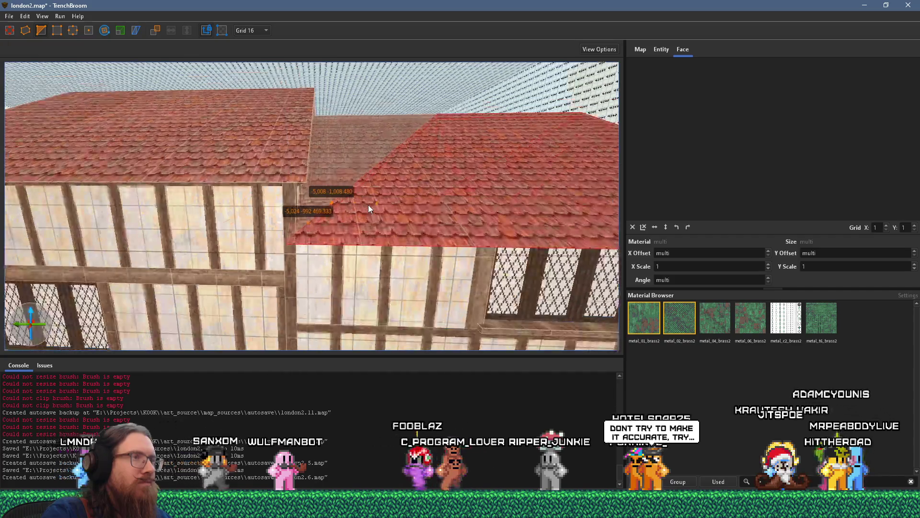
Step: Remove a stray third clip point added on the roof
{"action": "scroll", "coordinate": [368, 205], "scroll_direction": "up", "scroll_amount": 5}
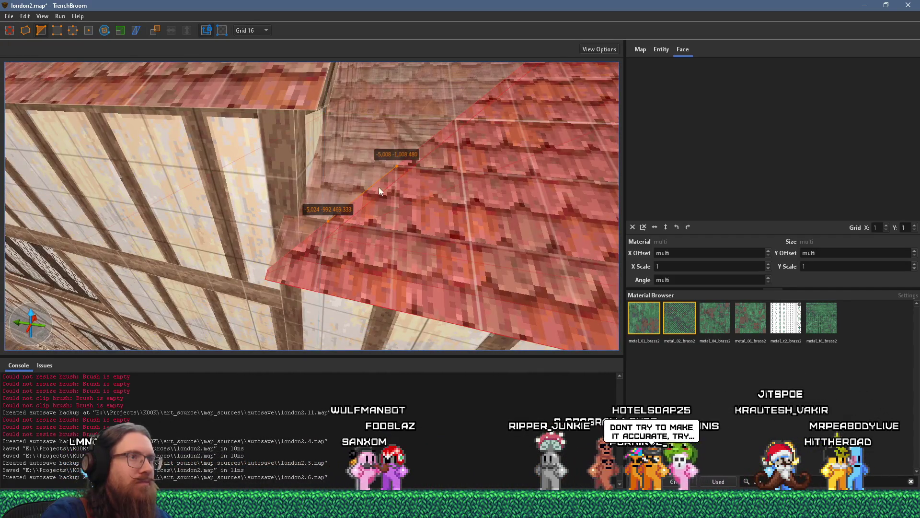
{"action": "left_click", "coordinate": [397, 217]}
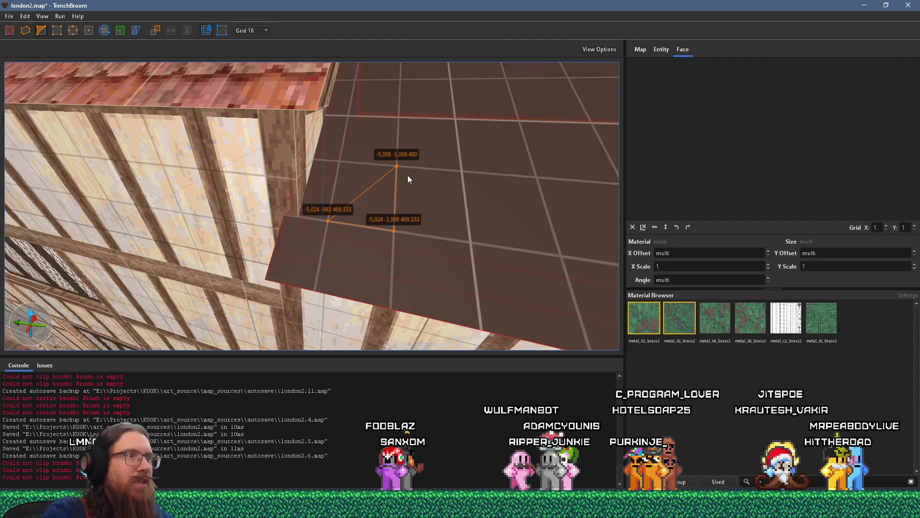
{"action": "key", "text": "Delete"}
{"action": "scroll", "coordinate": [405, 178], "scroll_direction": "up", "scroll_amount": 6}
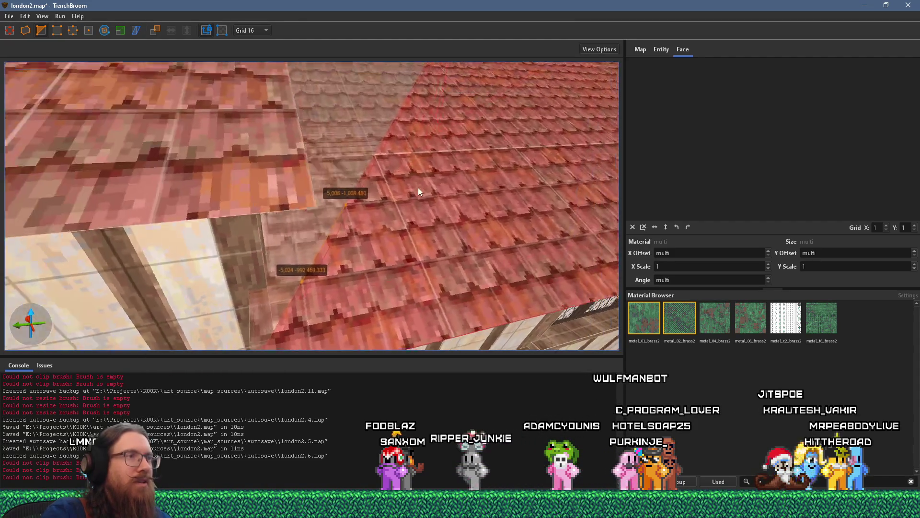
{"action": "scroll", "coordinate": [411, 194], "scroll_direction": "down", "scroll_amount": 10}
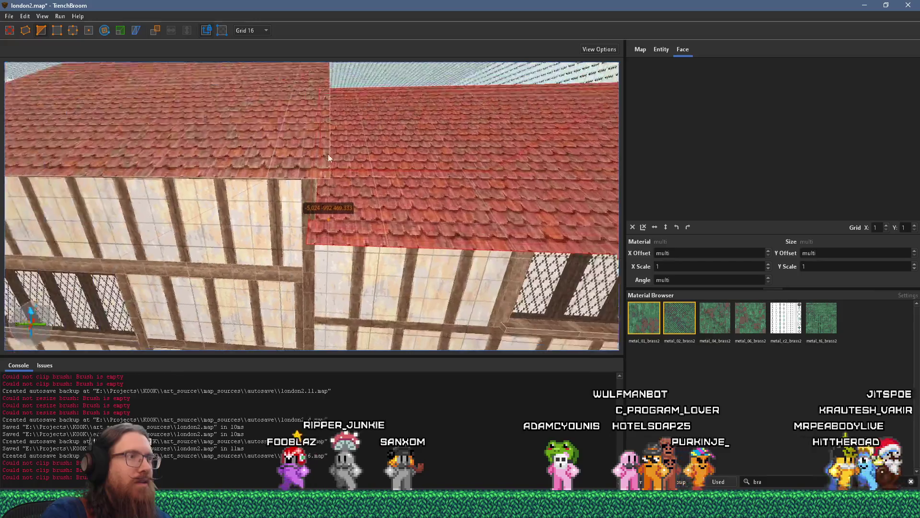
{"action": "scroll", "coordinate": [331, 125], "scroll_direction": "up", "scroll_amount": 4}
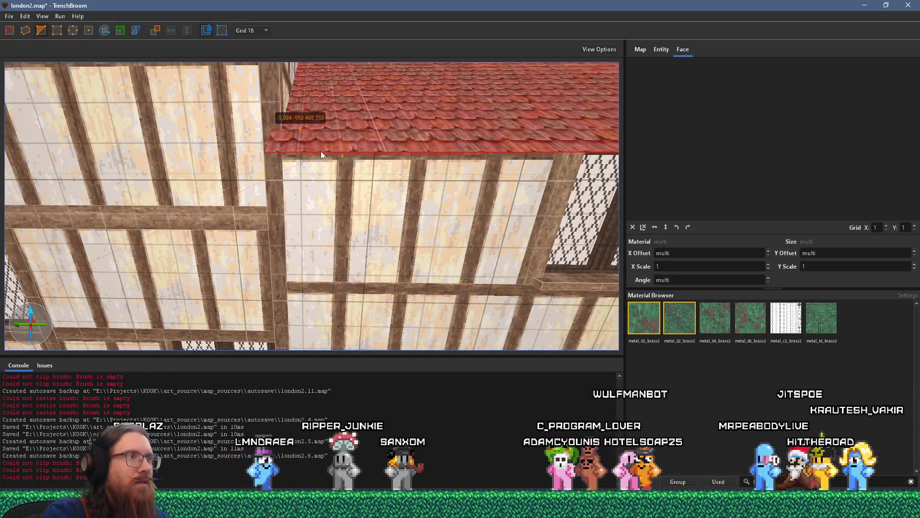
{"action": "scroll", "coordinate": [319, 156], "scroll_direction": "down", "scroll_amount": 3}
Step: Place clip points where the roof meets the wall corner and apply the angled clip
{"action": "left_click", "coordinate": [323, 208]}
{"action": "left_click", "coordinate": [357, 178]}
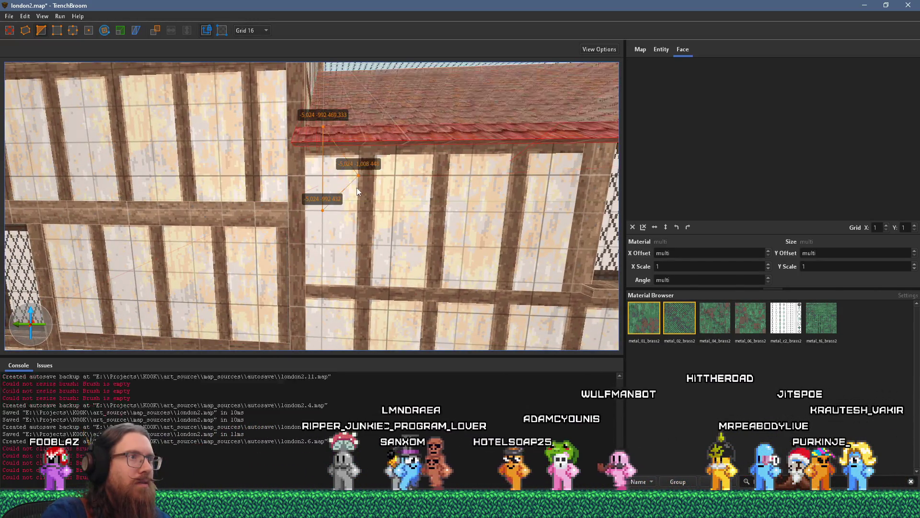
{"action": "left_click", "coordinate": [368, 180]}
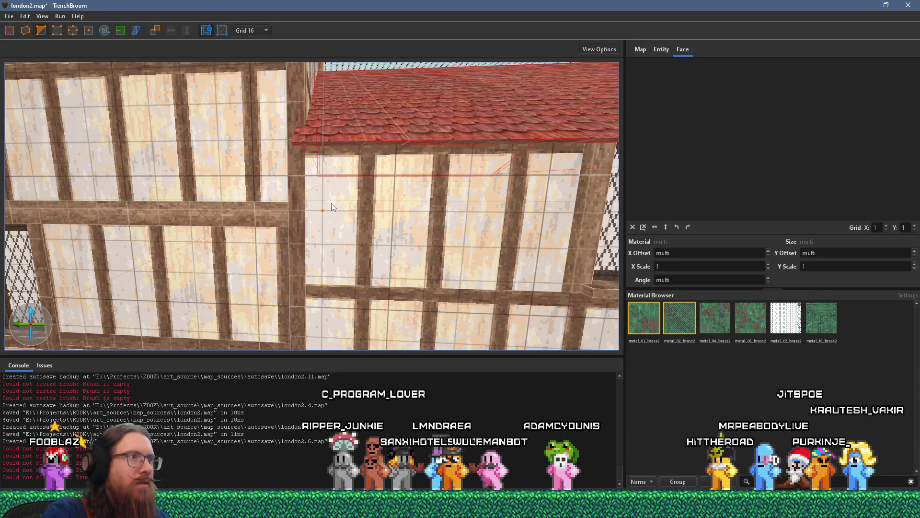
{"action": "key", "text": "Delete"}
{"action": "scroll", "coordinate": [369, 176], "scroll_direction": "up", "scroll_amount": 3}
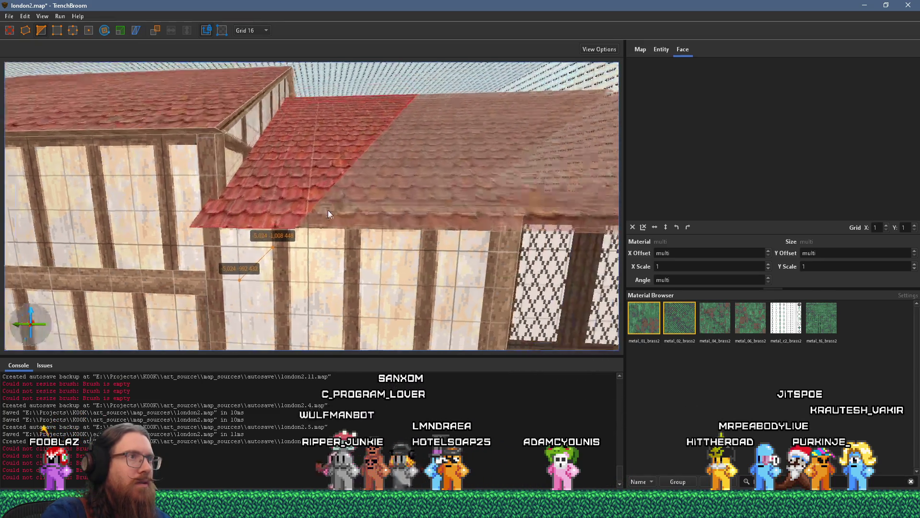
{"action": "key", "text": "Return"}
Step: Deselect the trimmed roof, then select the red tiled roof brush again
{"action": "scroll", "coordinate": [355, 203], "scroll_direction": "up", "scroll_amount": 5}
{"action": "key", "text": "Escape"}
{"action": "scroll", "coordinate": [369, 139], "scroll_direction": "up", "scroll_amount": 5}
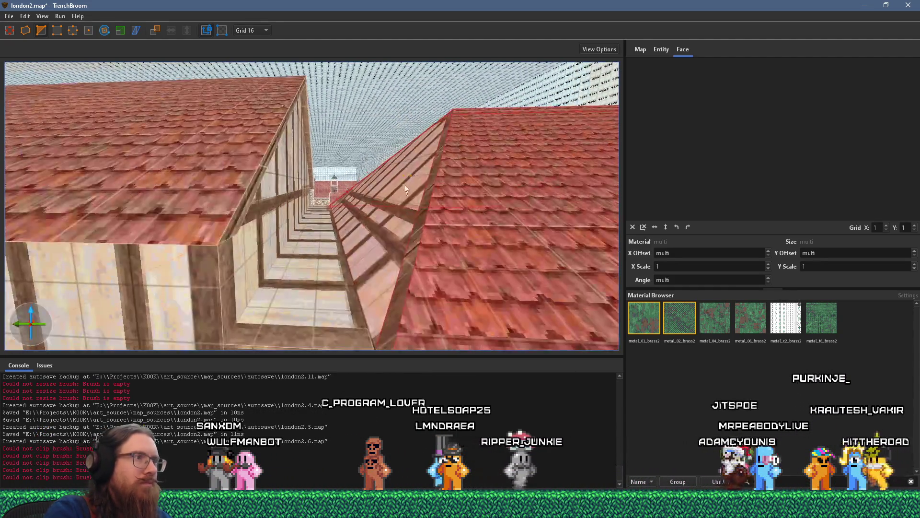
{"action": "scroll", "coordinate": [432, 177], "scroll_direction": "down", "scroll_amount": 3}
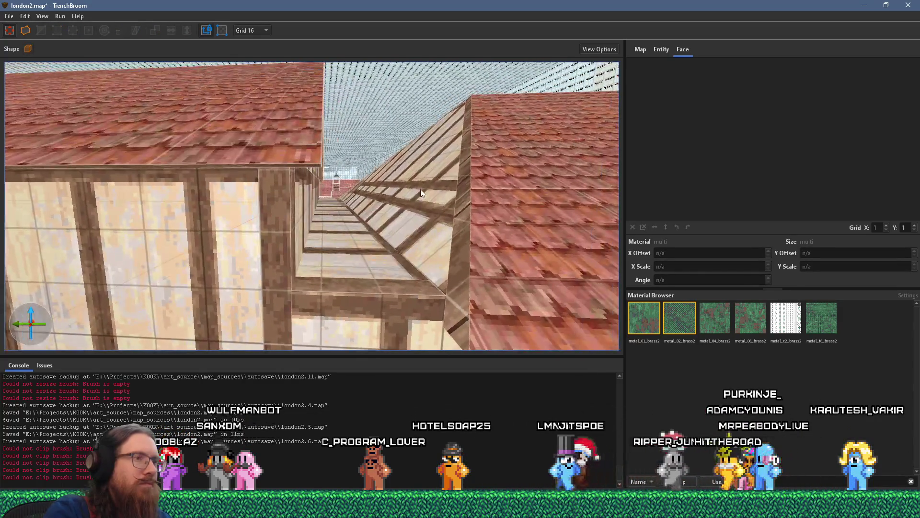
{"action": "scroll", "coordinate": [421, 189], "scroll_direction": "down", "scroll_amount": 5}
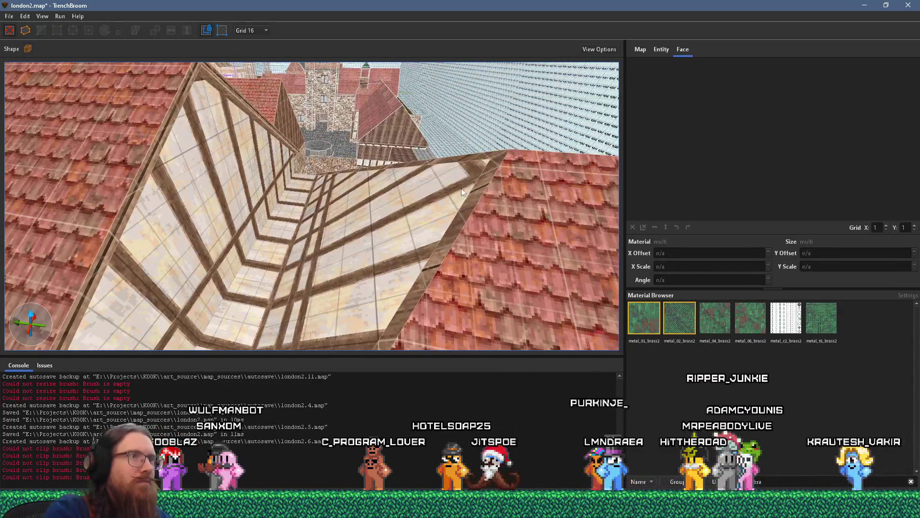
{"action": "left_click", "coordinate": [473, 180]}
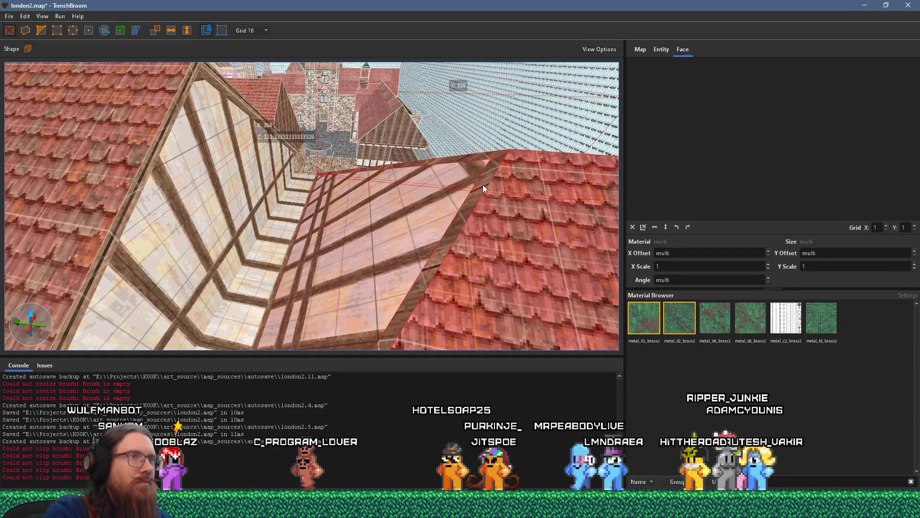
{"action": "scroll", "coordinate": [482, 185], "scroll_direction": "down", "scroll_amount": 3}
{"action": "scroll", "coordinate": [451, 187], "scroll_direction": "up", "scroll_amount": 3}
{"action": "scroll", "coordinate": [470, 139], "scroll_direction": "down", "scroll_amount": 3}
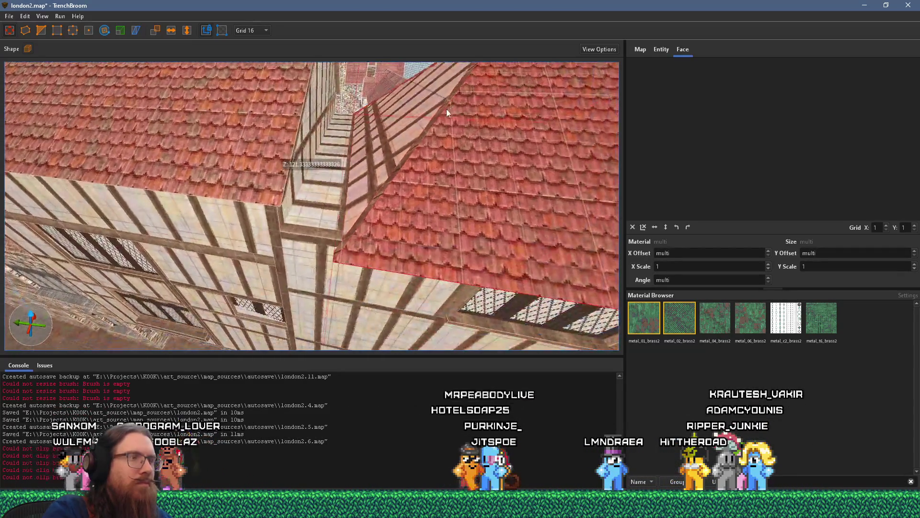
{"action": "scroll", "coordinate": [366, 127], "scroll_direction": "up", "scroll_amount": 5}
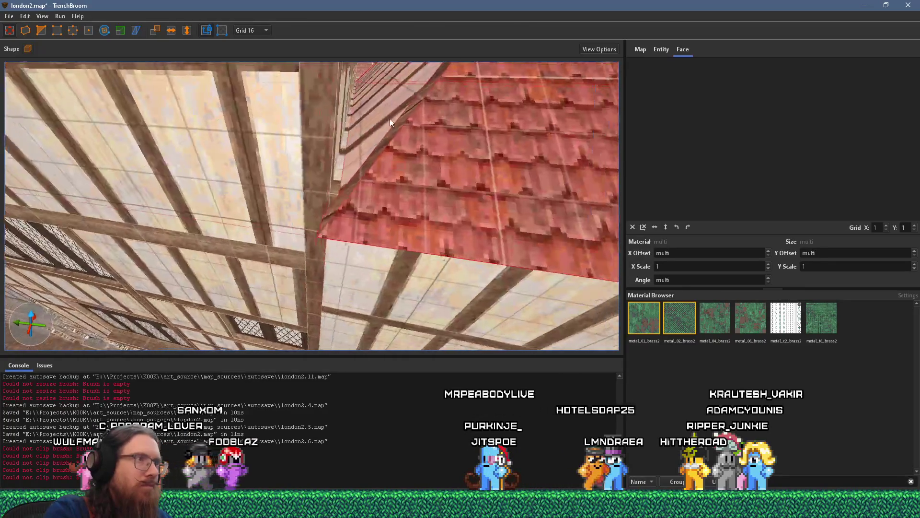
{"action": "scroll", "coordinate": [392, 123], "scroll_direction": "up", "scroll_amount": 2}
{"action": "scroll", "coordinate": [387, 131], "scroll_direction": "down", "scroll_amount": 6}
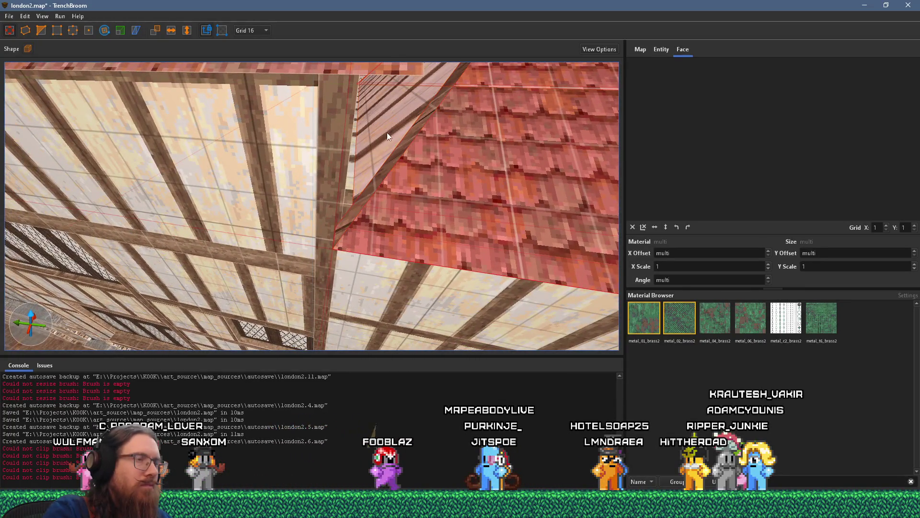
{"action": "scroll", "coordinate": [334, 191], "scroll_direction": "up", "scroll_amount": 4}
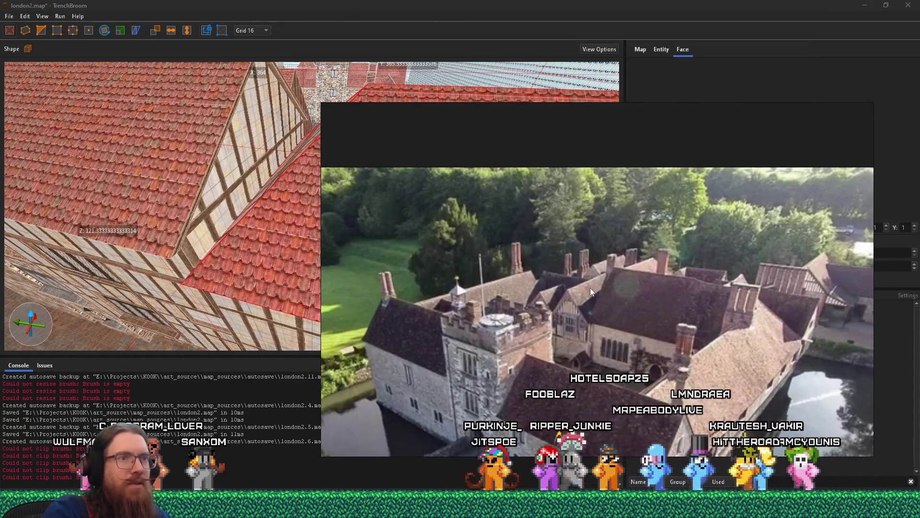
{"action": "scroll", "coordinate": [297, 201], "scroll_direction": "up", "scroll_amount": 2}
{"action": "scroll", "coordinate": [297, 204], "scroll_direction": "down", "scroll_amount": 5}
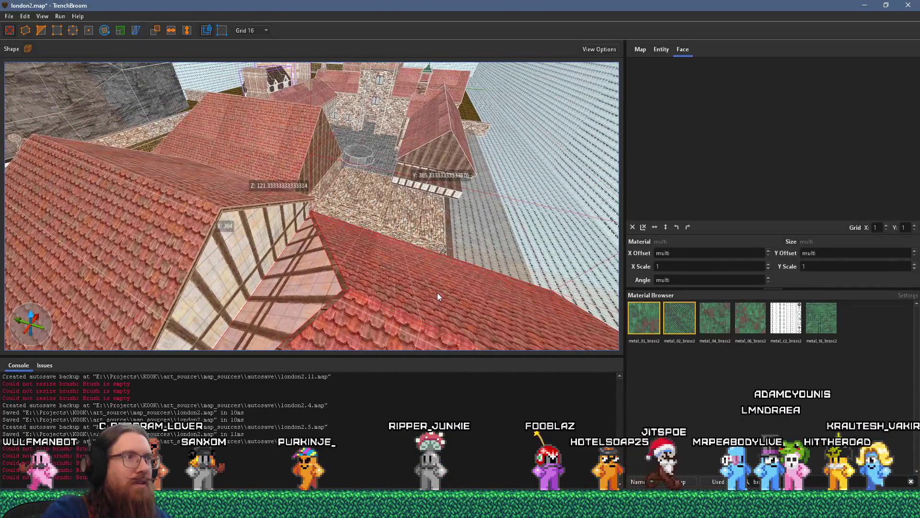
{"action": "scroll", "coordinate": [407, 302], "scroll_direction": "down", "scroll_amount": 4}
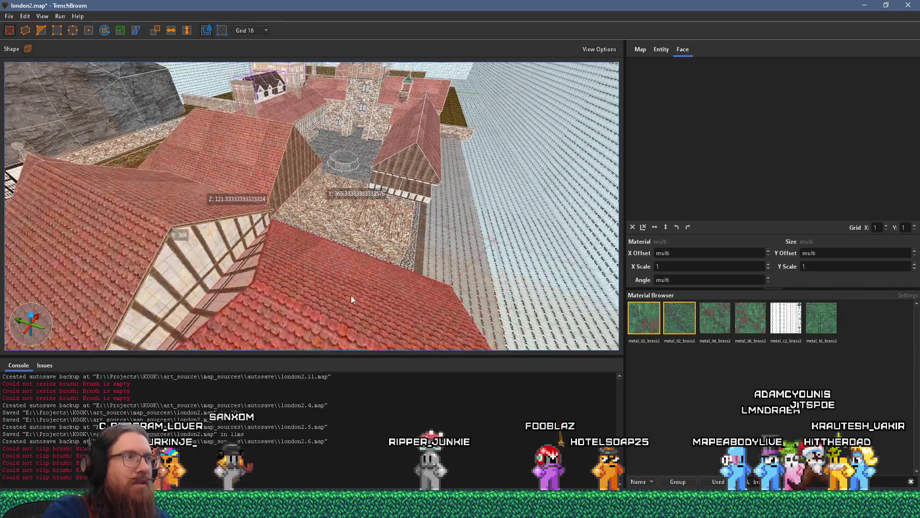
{"action": "scroll", "coordinate": [353, 297], "scroll_direction": "up", "scroll_amount": 5}
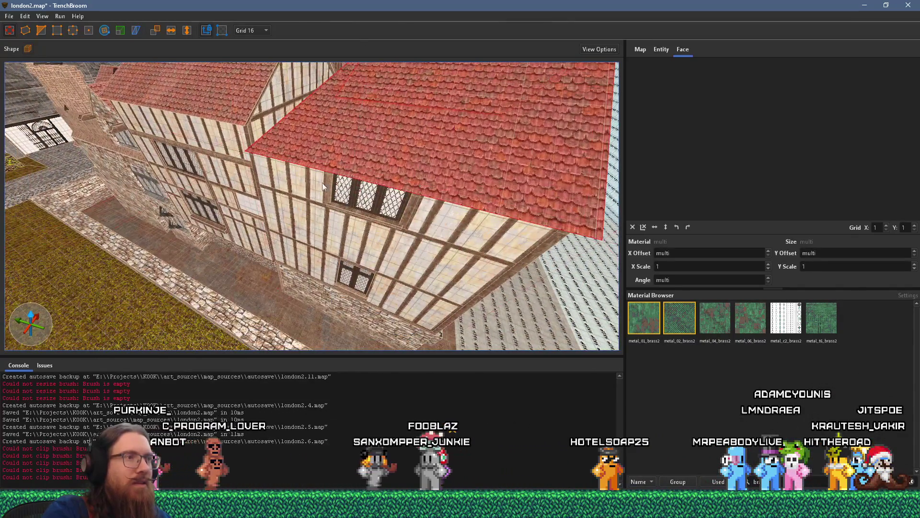
{"action": "scroll", "coordinate": [332, 177], "scroll_direction": "down", "scroll_amount": 4}
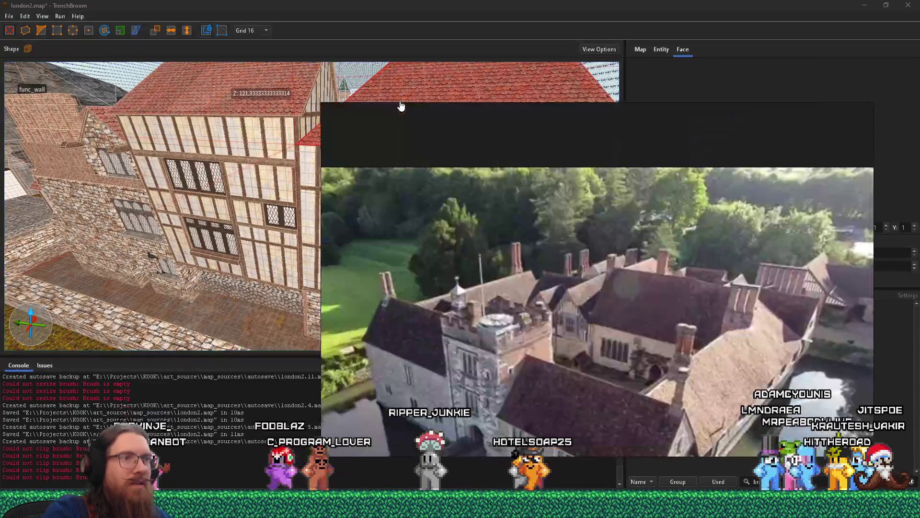
{"action": "key", "text": "alt+Tab"}
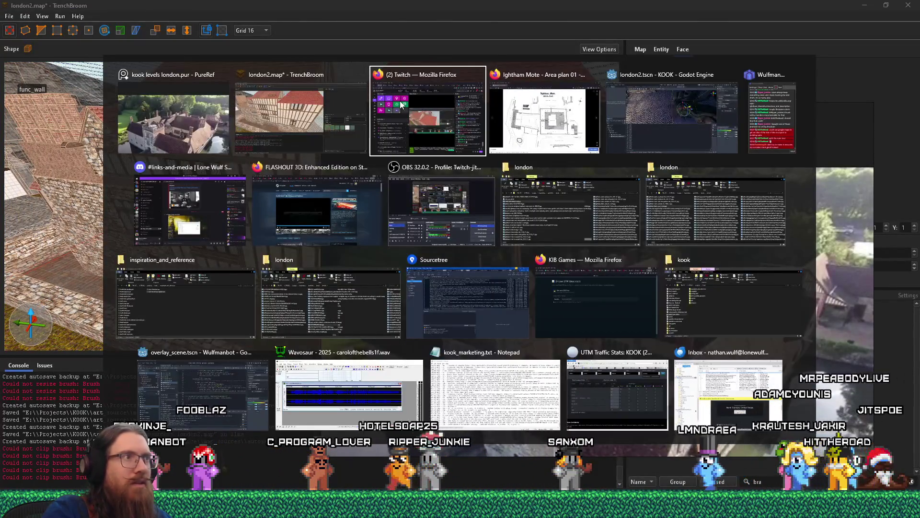
{"action": "key", "text": "Escape"}
{"action": "scroll", "coordinate": [402, 180], "scroll_direction": "up", "scroll_amount": 4}
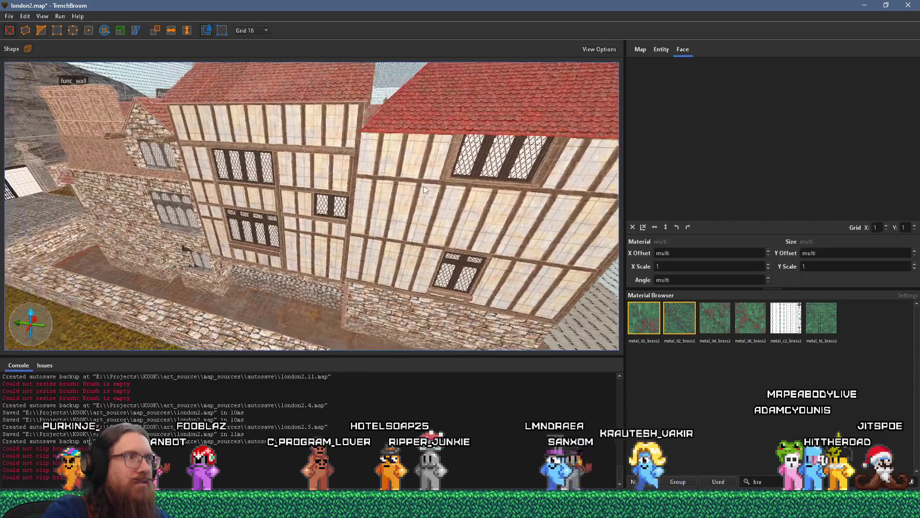
{"action": "mouse_move", "coordinate": [402, 180]}
{"action": "left_mouse_down"}
{"action": "mouse_move", "coordinate": [482, 136]}
{"action": "mouse_move", "coordinate": [514, 151]}
{"action": "mouse_move", "coordinate": [505, 171]}
{"action": "mouse_move", "coordinate": [509, 68]}
{"action": "mouse_move", "coordinate": [541, 84]}
{"action": "mouse_move", "coordinate": [323, 203]}
{"action": "left_mouse_up"}
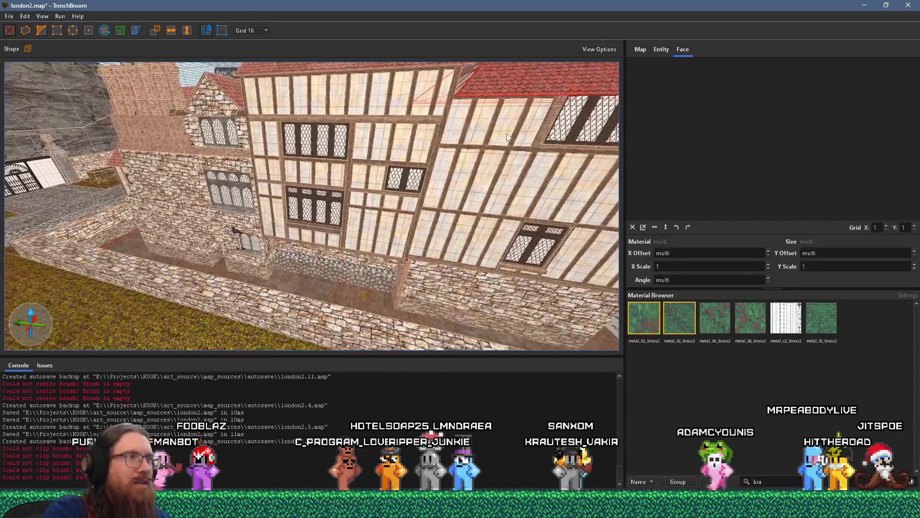
{"action": "mouse_move", "coordinate": [400, 165]}
{"action": "left_mouse_down"}
{"action": "mouse_move", "coordinate": [307, 129]}
{"action": "mouse_move", "coordinate": [382, 164]}
{"action": "mouse_move", "coordinate": [417, 192]}
{"action": "left_mouse_up"}
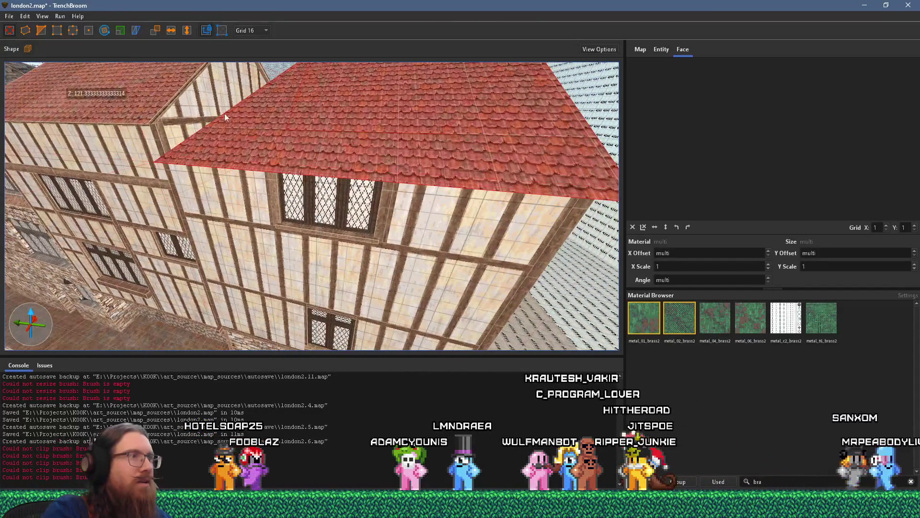
{"action": "left_click_drag", "start_coordinate": [232, 118], "coordinate": [395, 223]}
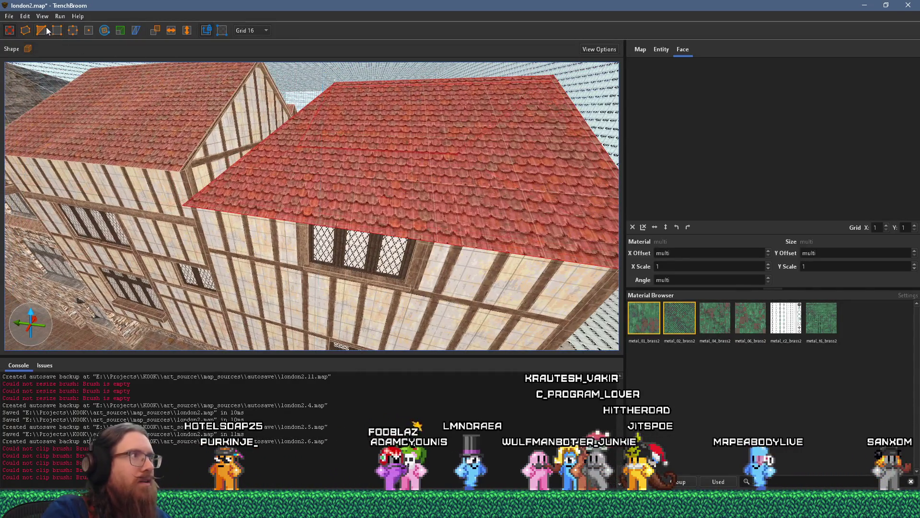
{"action": "left_click_drag", "start_coordinate": [72, 67], "coordinate": [351, 145]}
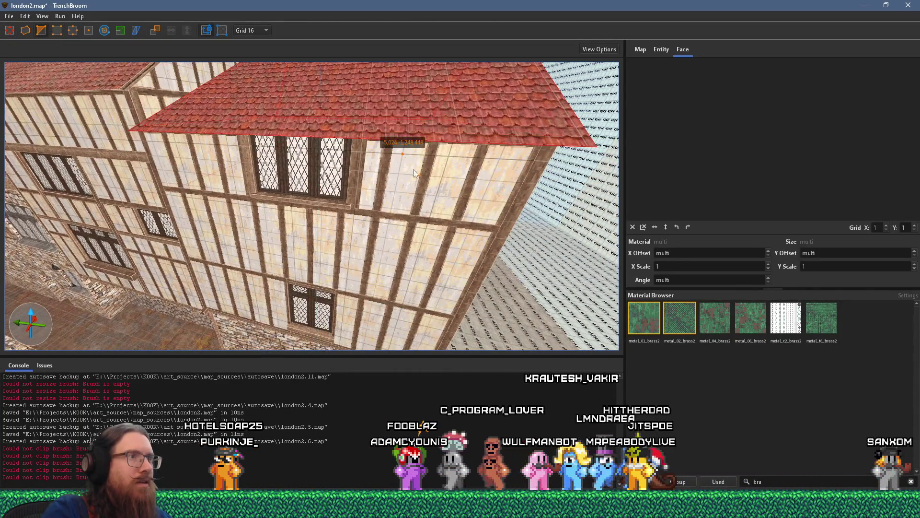
{"action": "mouse_move", "coordinate": [415, 174]}
{"action": "left_mouse_down"}
{"action": "mouse_move", "coordinate": [441, 278]}
{"action": "mouse_move", "coordinate": [439, 164]}
{"action": "mouse_move", "coordinate": [471, 116]}
{"action": "mouse_move", "coordinate": [530, 211]}
{"action": "left_mouse_up"}
{"action": "key", "text": "Escape"}
{"action": "key", "text": "alt+Tab"}
{"action": "key", "text": "alt+Tab"}
{"action": "key", "text": "alt+shift+Tab"}
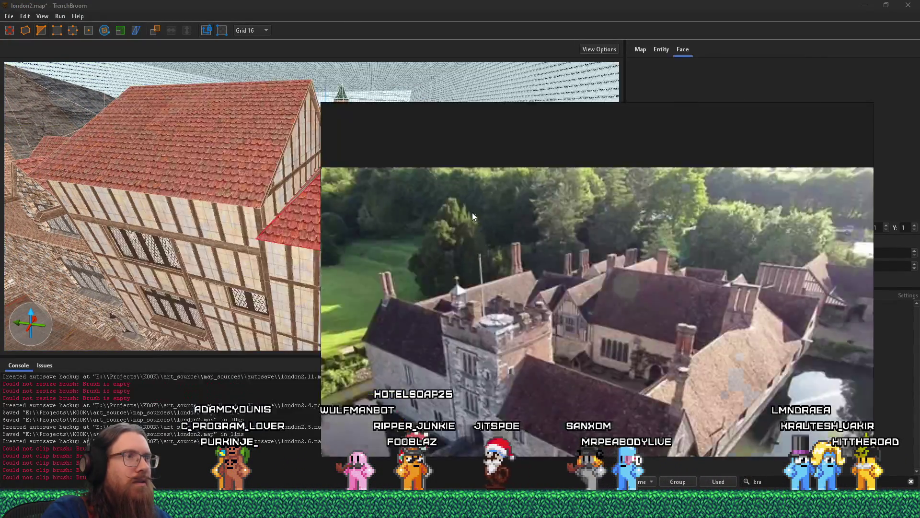
{"action": "scroll", "coordinate": [473, 209], "scroll_direction": "down", "scroll_amount": 2}
{"action": "scroll", "coordinate": [500, 320], "scroll_direction": "up", "scroll_amount": 5}
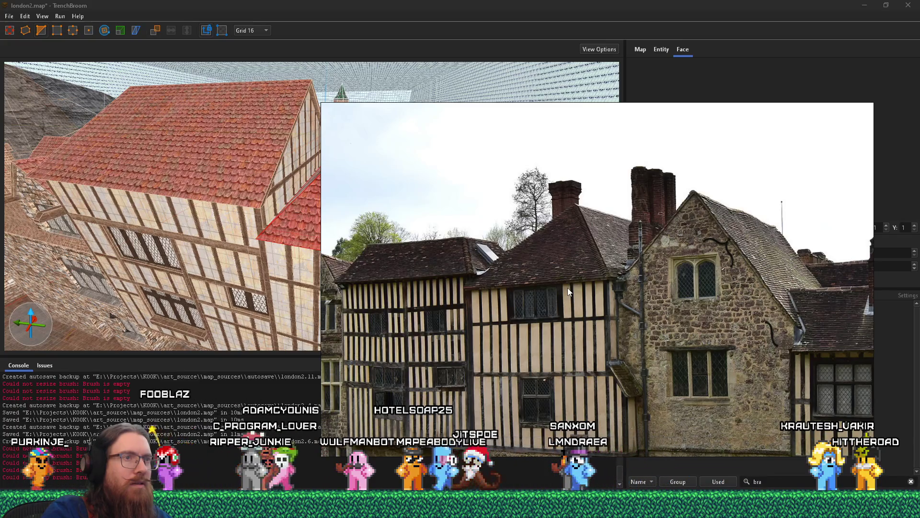
{"action": "key", "text": "alt+Tab"}
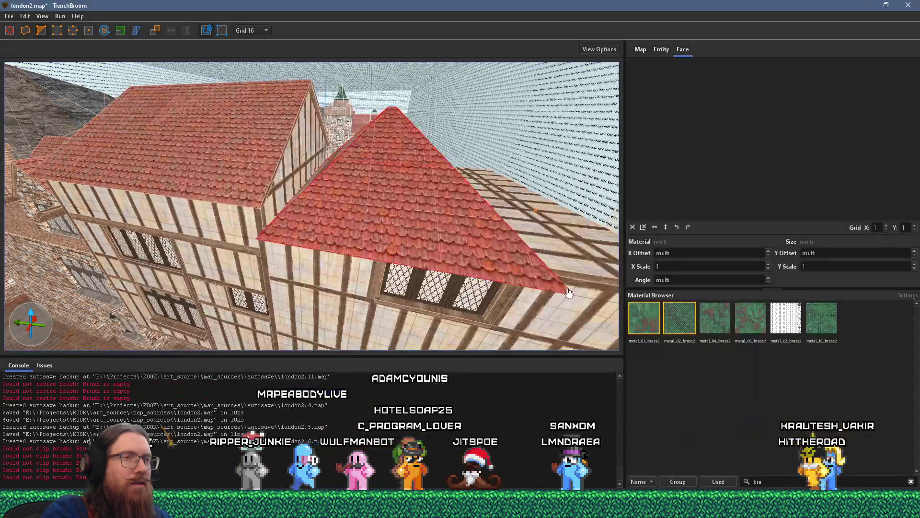
Step: Shift the gable roof's apex and lengthen the roof brush from 364 to 436 units
{"action": "mouse_move", "coordinate": [506, 228]}
{"action": "left_mouse_down"}
{"action": "mouse_move", "coordinate": [370, 255]}
{"action": "mouse_move", "coordinate": [381, 224]}
{"action": "mouse_move", "coordinate": [247, 141]}
{"action": "left_mouse_up"}
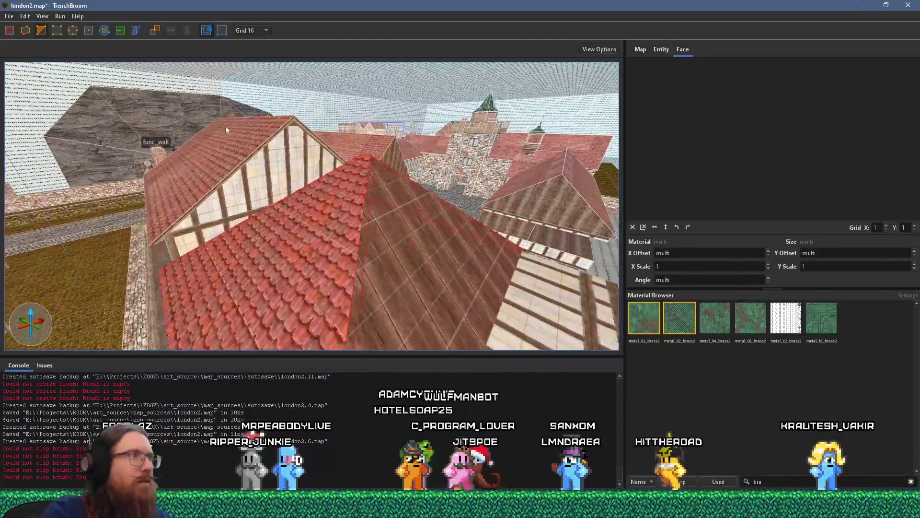
{"action": "scroll", "coordinate": [308, 191], "scroll_direction": "up", "scroll_amount": 5}
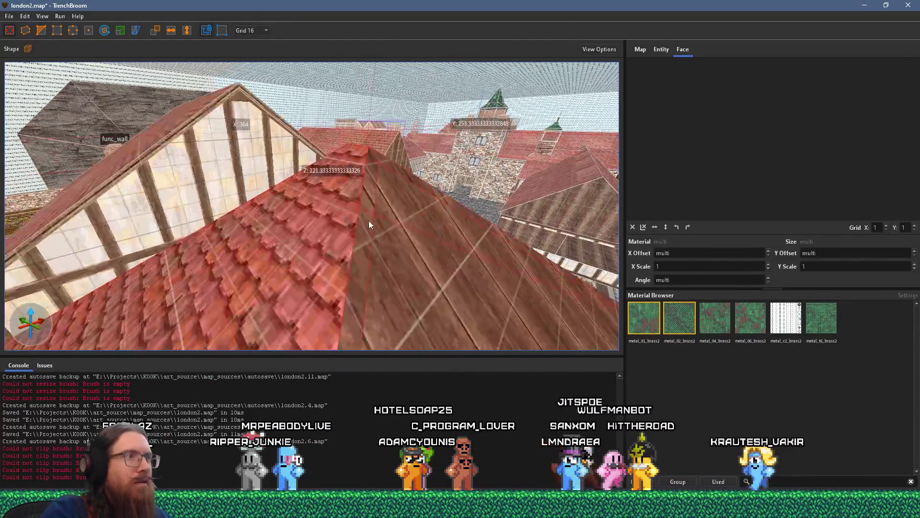
{"action": "mouse_move", "coordinate": [408, 224]}
{"action": "left_mouse_down"}
{"action": "mouse_move", "coordinate": [422, 229]}
{"action": "mouse_move", "coordinate": [380, 216]}
{"action": "mouse_move", "coordinate": [400, 223]}
{"action": "mouse_move", "coordinate": [386, 221]}
{"action": "mouse_move", "coordinate": [405, 229]}
{"action": "mouse_move", "coordinate": [395, 235]}
{"action": "left_mouse_up"}
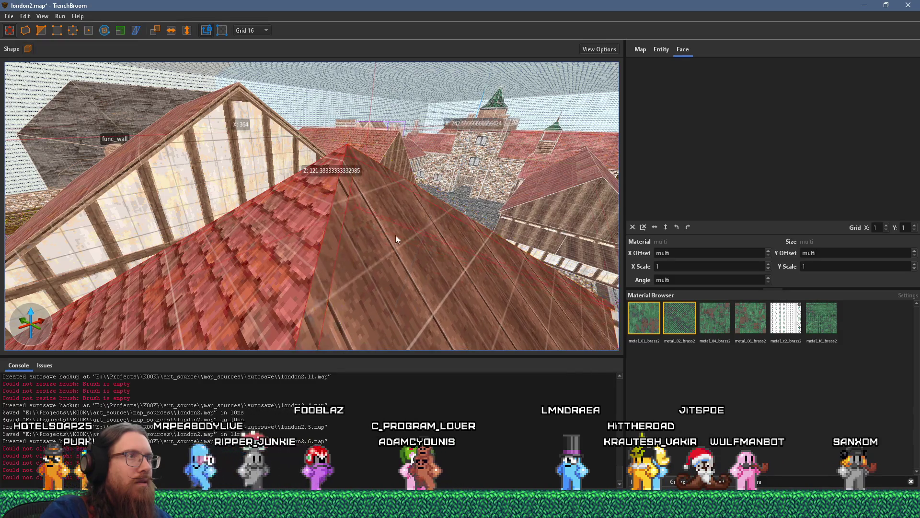
{"action": "scroll", "coordinate": [375, 281], "scroll_direction": "down", "scroll_amount": 5}
{"action": "mouse_move", "coordinate": [373, 275]}
{"action": "left_mouse_down"}
{"action": "mouse_move", "coordinate": [382, 262]}
{"action": "mouse_move", "coordinate": [448, 247]}
{"action": "left_mouse_up"}
{"action": "scroll", "coordinate": [332, 255], "scroll_direction": "up", "scroll_amount": 5}
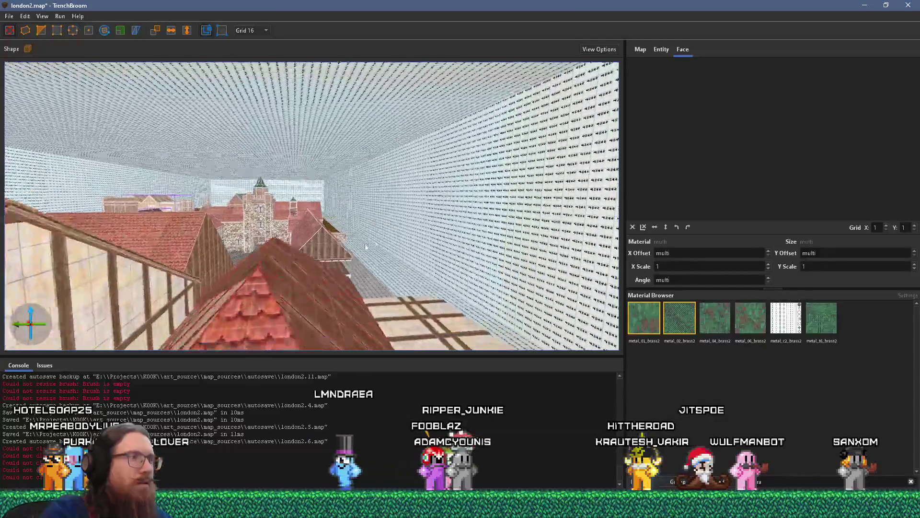
{"action": "scroll", "coordinate": [358, 229], "scroll_direction": "down", "scroll_amount": 6}
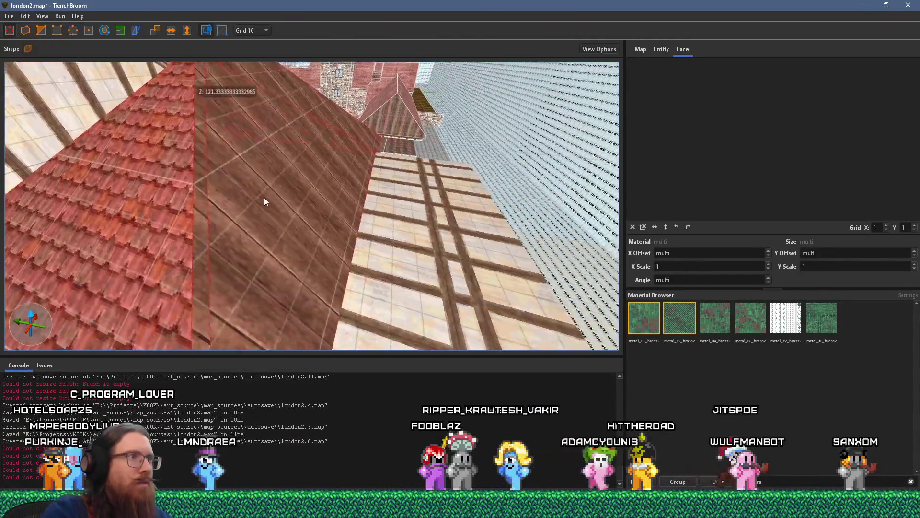
{"action": "scroll", "coordinate": [262, 257], "scroll_direction": "up", "scroll_amount": 4}
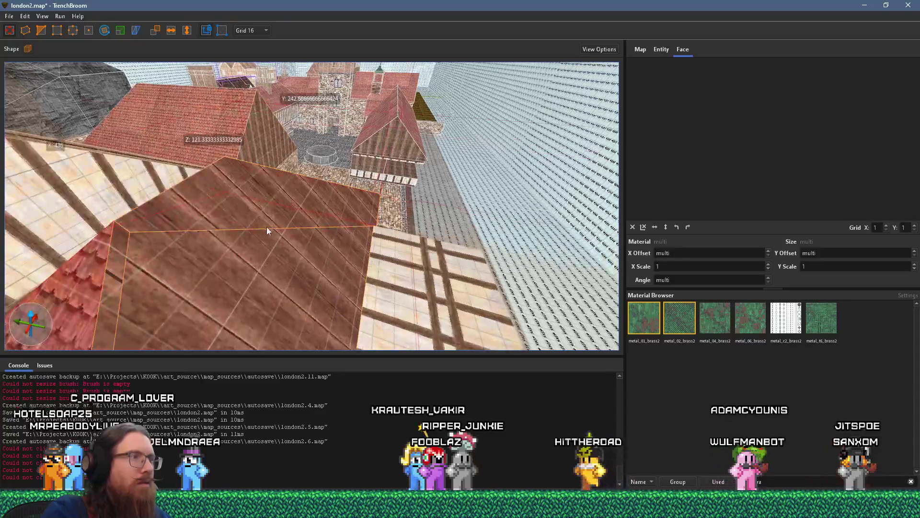
Step: Select the large roof brush and left strip, and clip off the excess with two points
{"action": "left_click", "coordinate": [284, 211]}
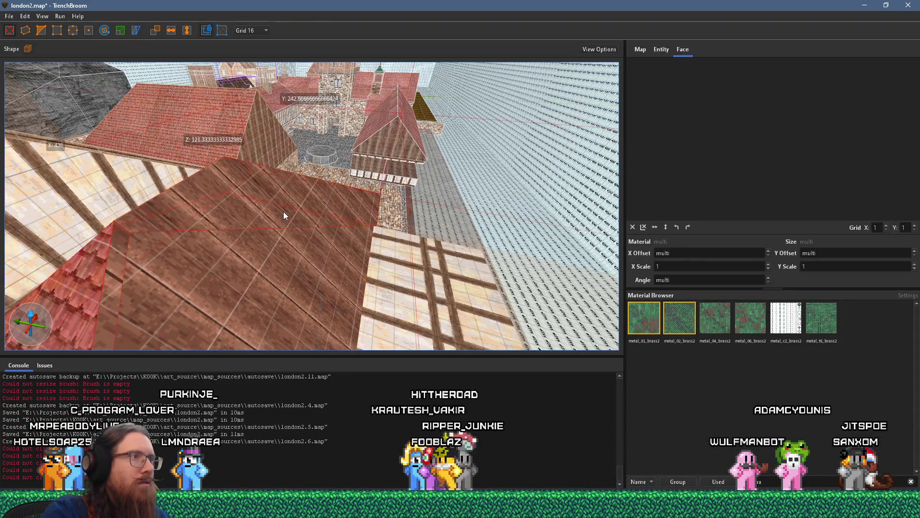
{"action": "key", "text": "Escape"}
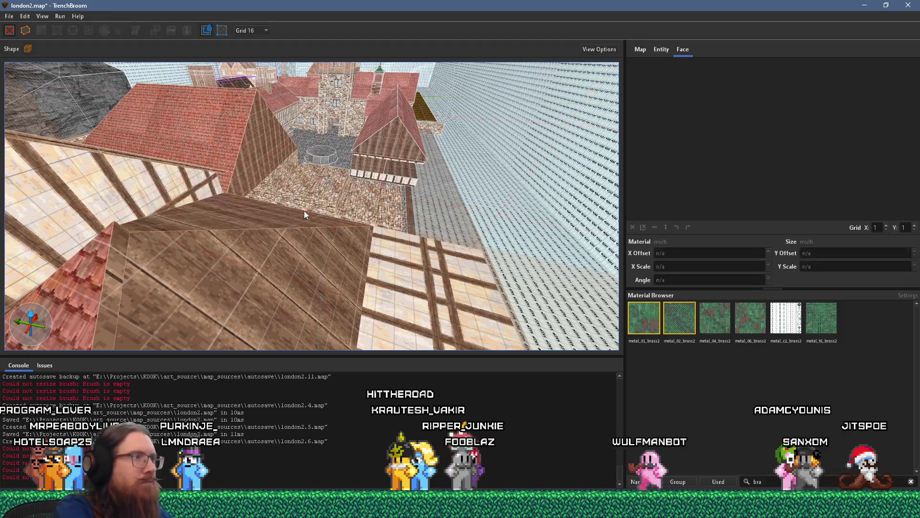
{"action": "left_click_drag", "start_coordinate": [272, 246], "coordinate": [224, 243]}
{"action": "left_click", "coordinate": [212, 232]}
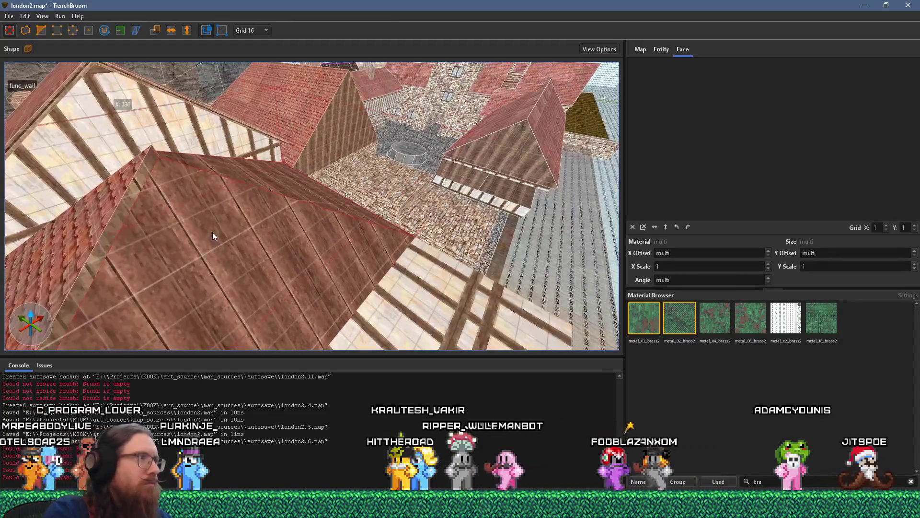
{"action": "left_click", "coordinate": [142, 162], "text": "ctrl"}
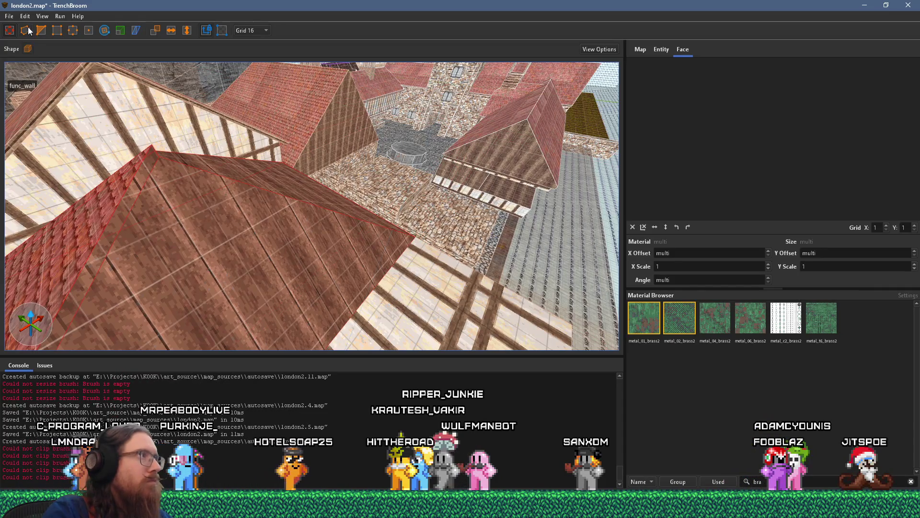
{"action": "left_click", "coordinate": [211, 256]}
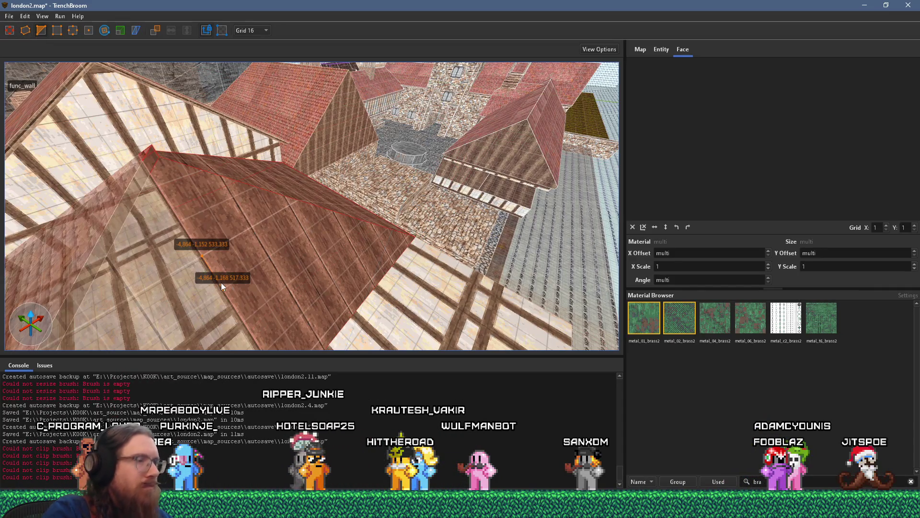
{"action": "left_click", "coordinate": [221, 283]}
{"action": "key", "text": "Return"}
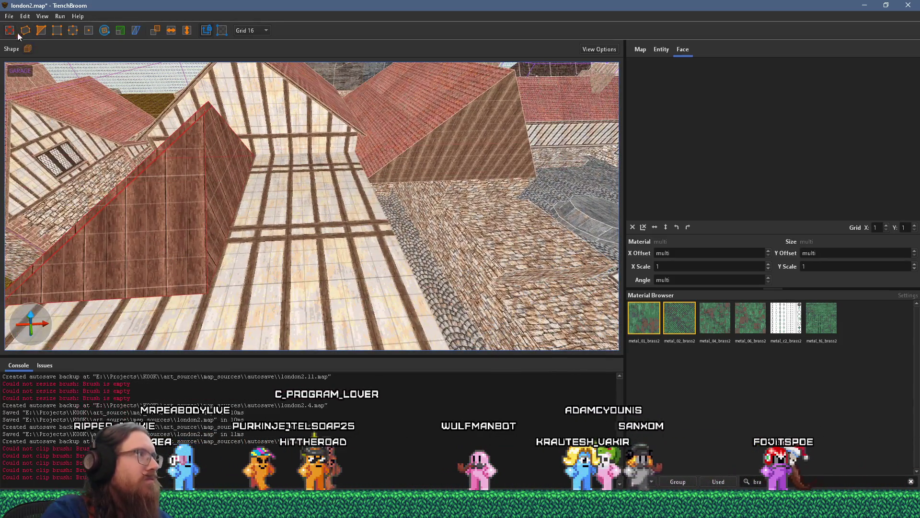
{"action": "left_click", "coordinate": [174, 137]}
Step: Select the left gable wall brush and swing the view round to the gables and courtyard
{"action": "left_click", "coordinate": [200, 174]}
{"action": "mouse_move", "coordinate": [216, 167]}
{"action": "left_mouse_down"}
{"action": "mouse_move", "coordinate": [446, 188]}
{"action": "mouse_move", "coordinate": [232, 223]}
{"action": "mouse_move", "coordinate": [252, 219]}
{"action": "mouse_move", "coordinate": [129, 158]}
{"action": "mouse_move", "coordinate": [333, 220]}
{"action": "mouse_move", "coordinate": [323, 251]}
{"action": "mouse_move", "coordinate": [498, 259]}
{"action": "left_mouse_up"}
{"action": "mouse_move", "coordinate": [553, 249]}
{"action": "left_mouse_down"}
{"action": "mouse_move", "coordinate": [445, 257]}
{"action": "mouse_move", "coordinate": [146, 180]}
{"action": "mouse_move", "coordinate": [257, 236]}
{"action": "mouse_move", "coordinate": [49, 186]}
{"action": "mouse_move", "coordinate": [94, 197]}
{"action": "mouse_move", "coordinate": [260, 134]}
{"action": "mouse_move", "coordinate": [225, 154]}
{"action": "mouse_move", "coordinate": [254, 185]}
{"action": "mouse_move", "coordinate": [362, 194]}
{"action": "mouse_move", "coordinate": [149, 80]}
{"action": "mouse_move", "coordinate": [245, 105]}
{"action": "left_mouse_up"}
{"action": "key", "text": "super+Tab"}
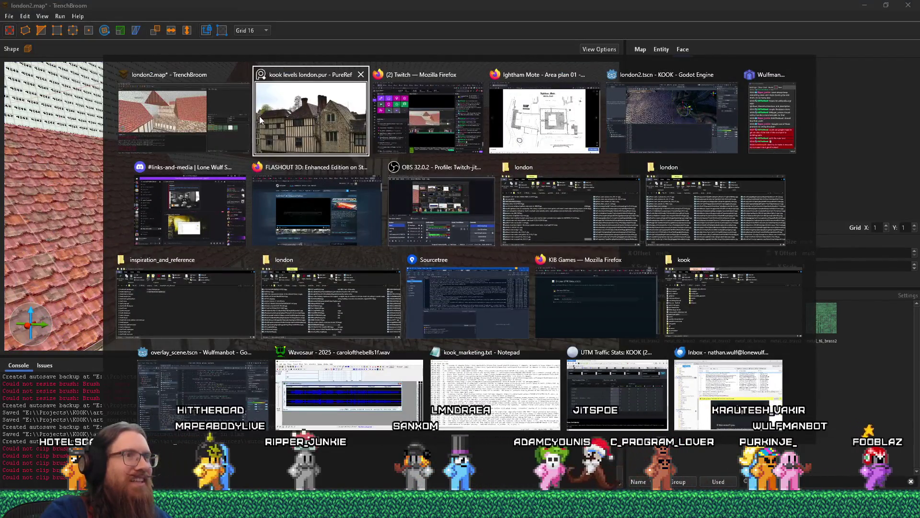
Step: Zoom into the aerial photo of the manor roof on the reference board
{"action": "left_click", "coordinate": [261, 117]}
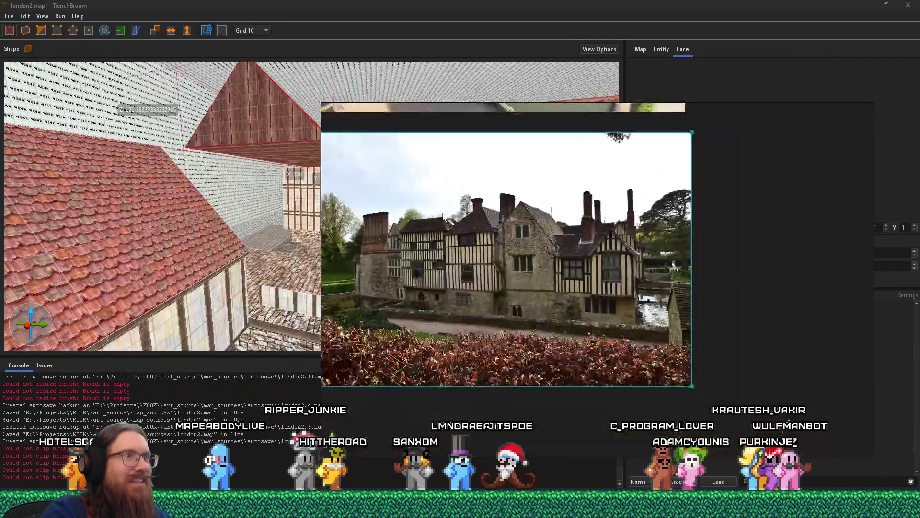
{"action": "double_click", "coordinate": [456, 281]}
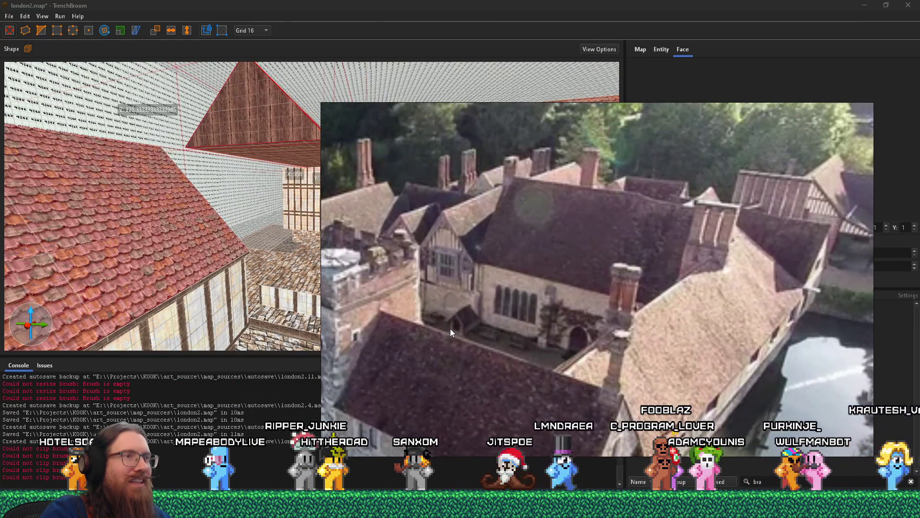
{"action": "key", "text": "alt+Tab"}
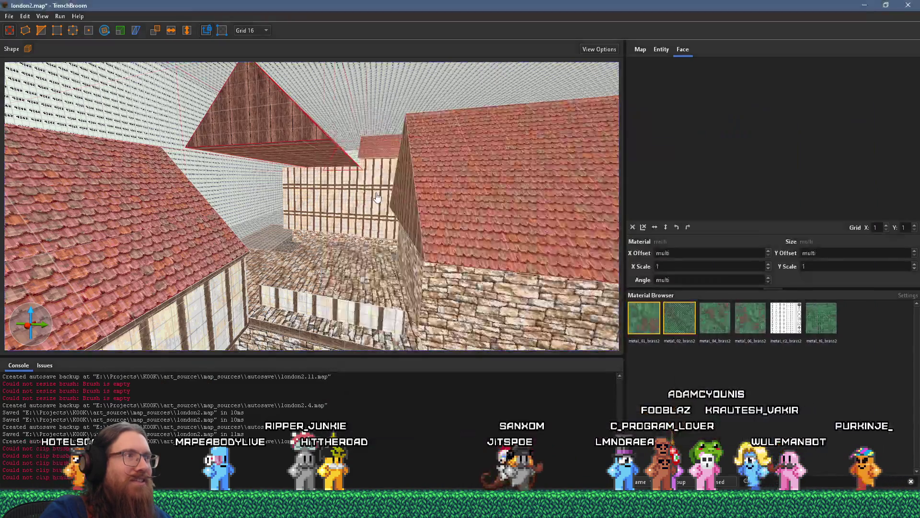
Step: Orbit and fly the map camera toward the side of the timber-framed house
{"action": "scroll", "coordinate": [446, 284], "scroll_direction": "down", "scroll_amount": 5}
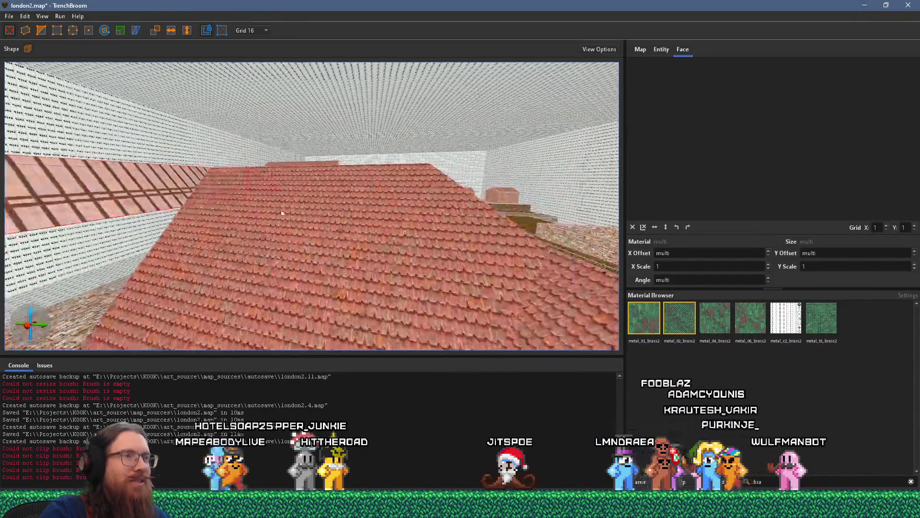
{"action": "scroll", "coordinate": [67, 249], "scroll_direction": "down", "scroll_amount": 5}
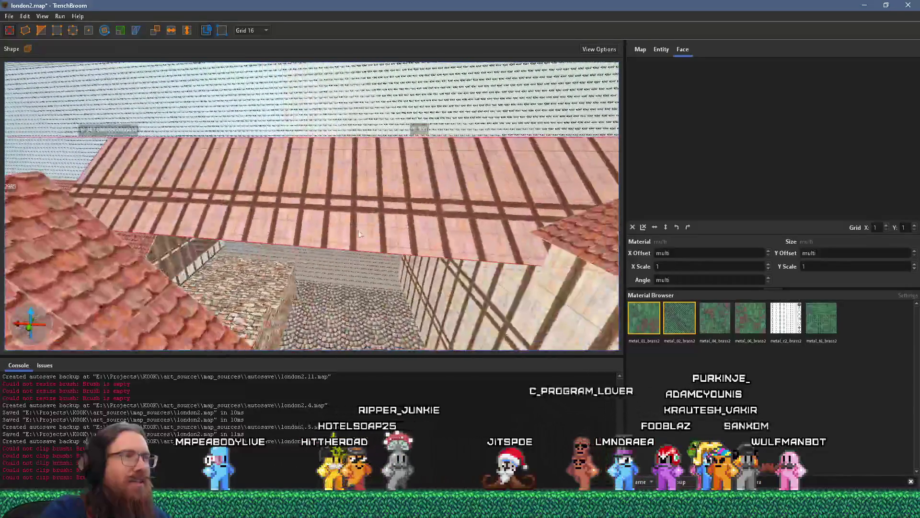
{"action": "scroll", "coordinate": [206, 234], "scroll_direction": "up", "scroll_amount": 5}
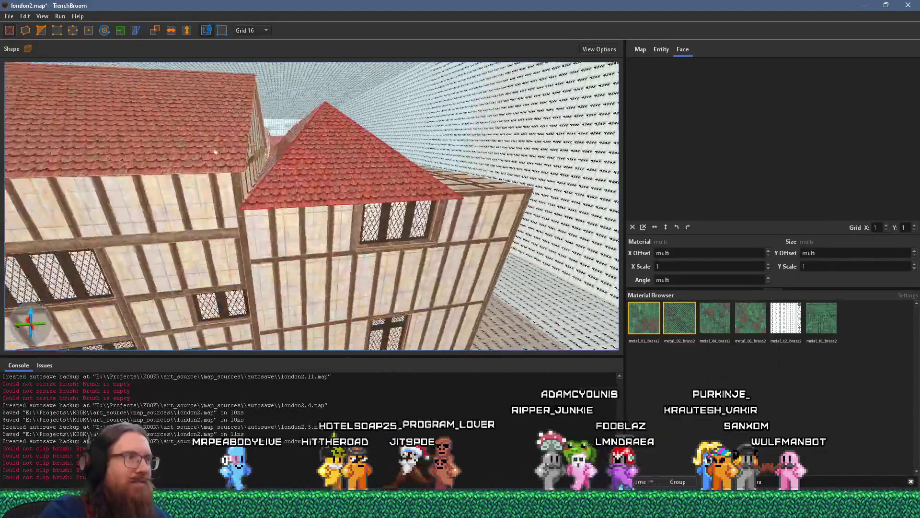
{"action": "scroll", "coordinate": [385, 131], "scroll_direction": "down", "scroll_amount": 3}
{"action": "scroll", "coordinate": [361, 185], "scroll_direction": "down", "scroll_amount": 3}
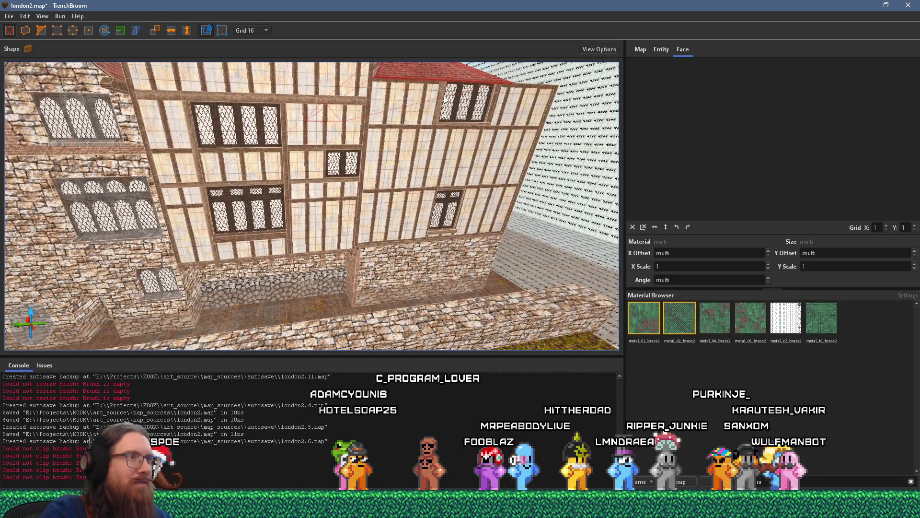
{"action": "scroll", "coordinate": [445, 98], "scroll_direction": "up", "scroll_amount": 10}
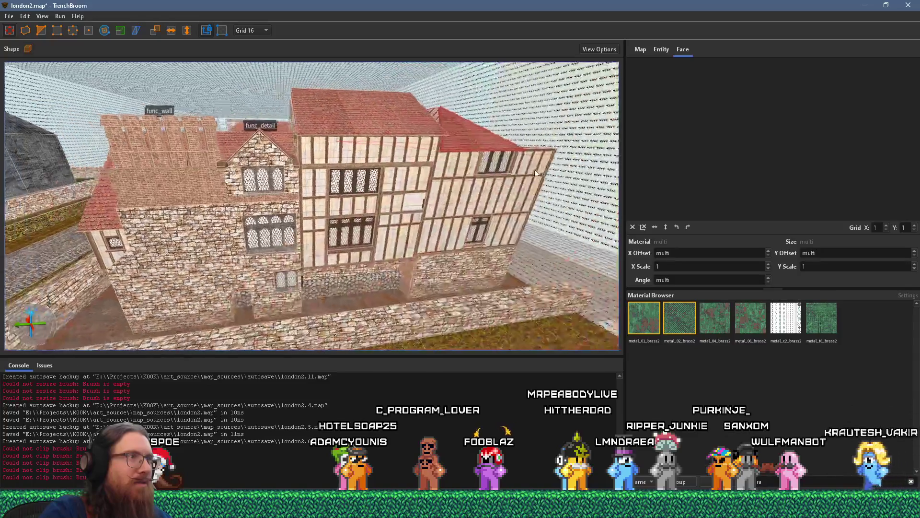
{"action": "scroll", "coordinate": [560, 168], "scroll_direction": "down", "scroll_amount": 5}
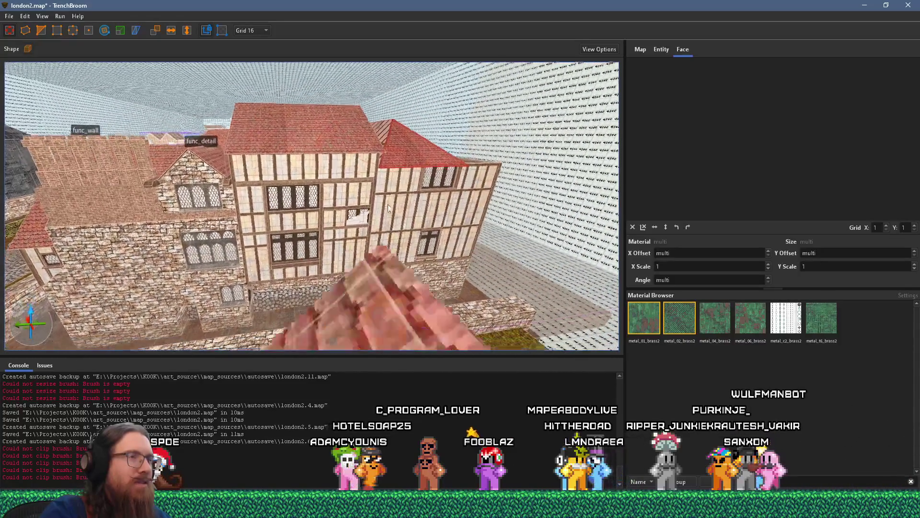
{"action": "left_click_drag", "start_coordinate": [234, 206], "coordinate": [430, 219]}
{"action": "scroll", "coordinate": [430, 219], "scroll_direction": "up", "scroll_amount": 5}
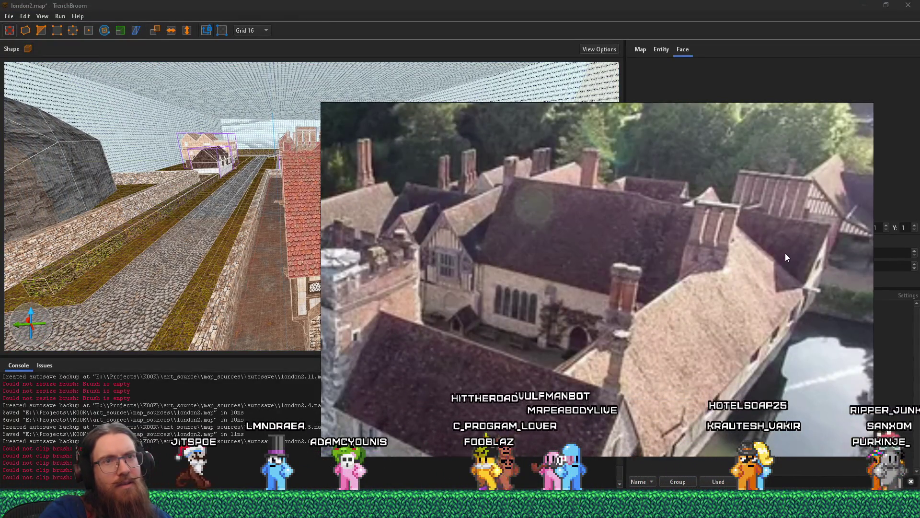
{"action": "key", "text": "Escape"}
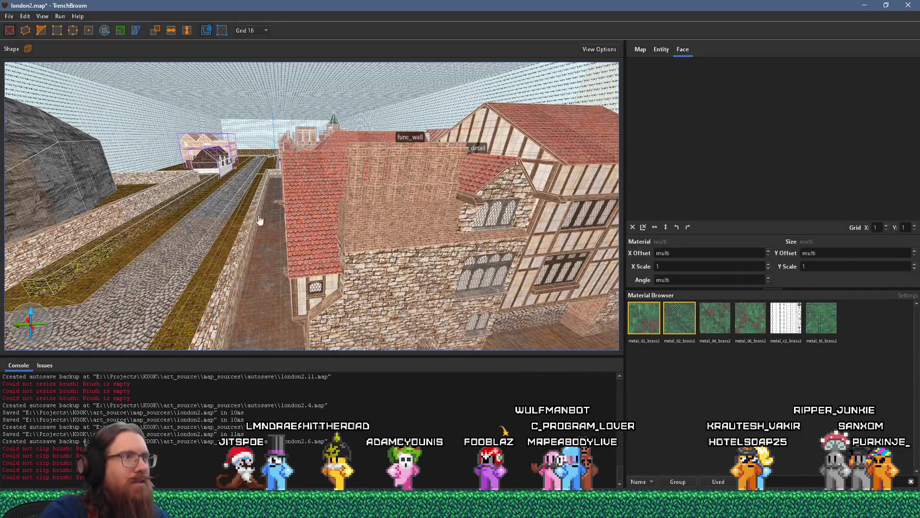
{"action": "key", "text": "w"}
{"action": "key", "text": "w"}
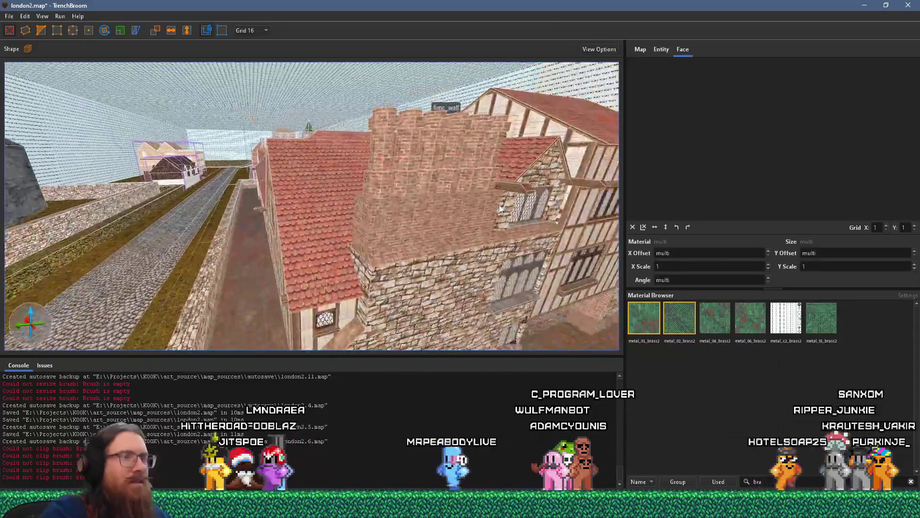
Step: Fit the Ightham Mote house photo to the window and pan it onto the timber-framed wing
{"action": "key", "text": "alt+Tab"}
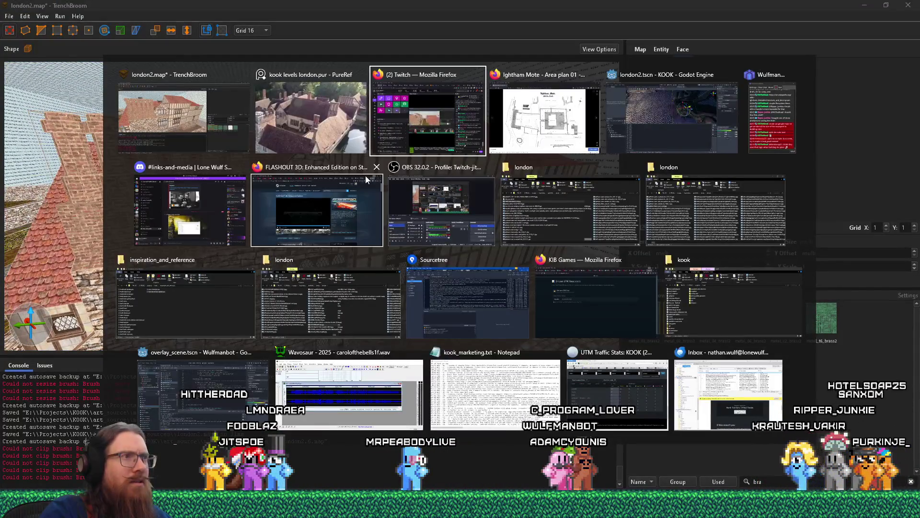
{"action": "key", "text": "alt+shift+Tab"}
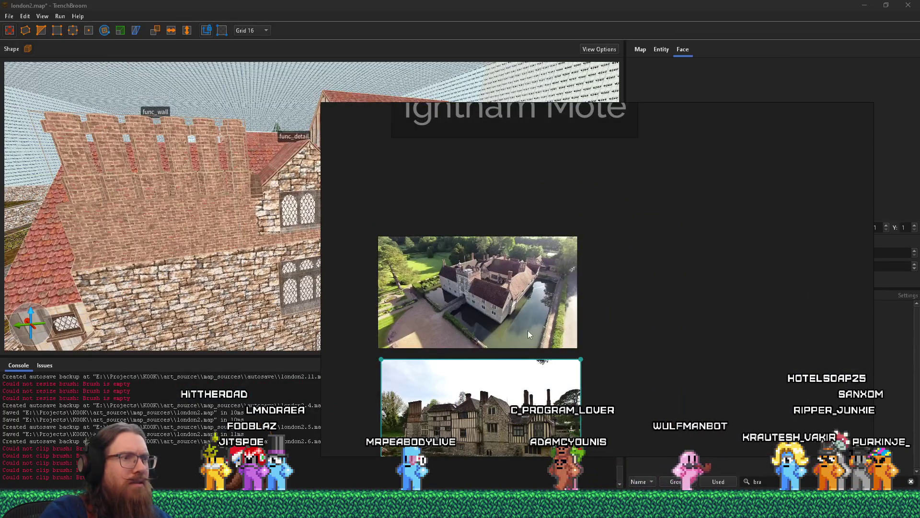
{"action": "key", "text": "f"}
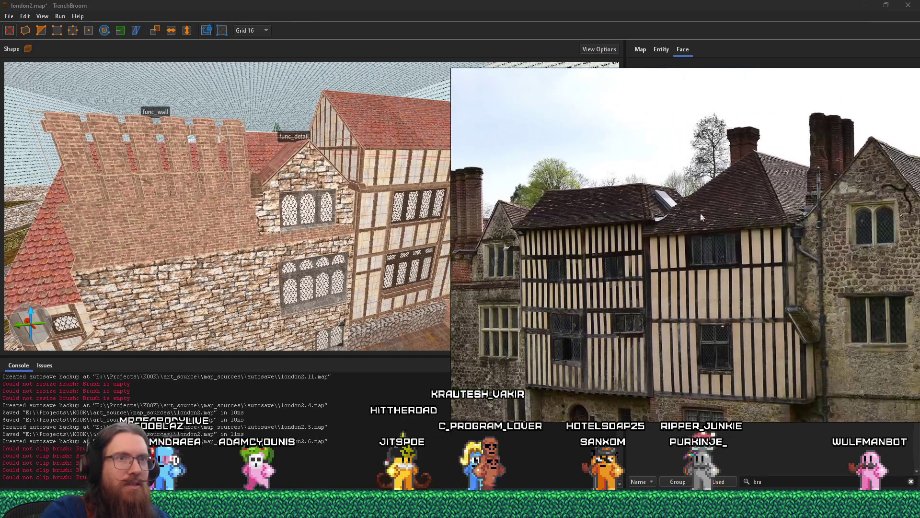
{"action": "key", "text": "d"}
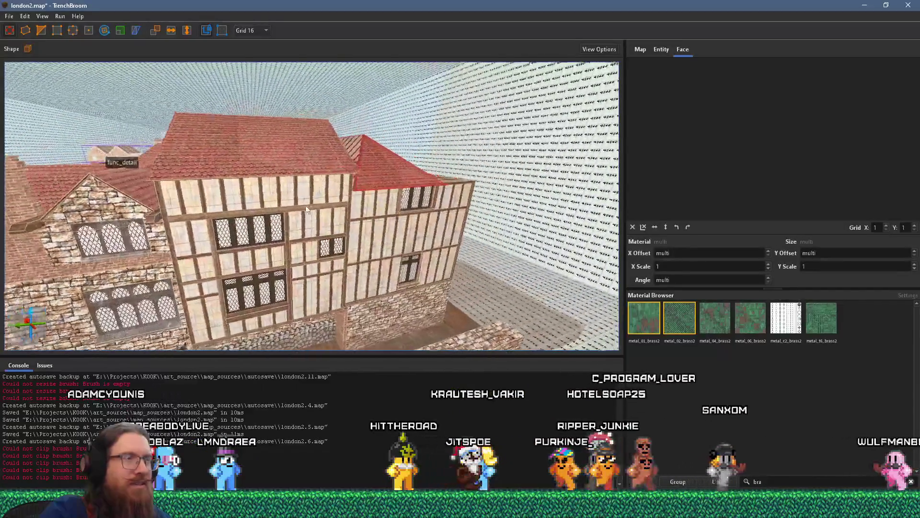
{"action": "key", "text": "a"}
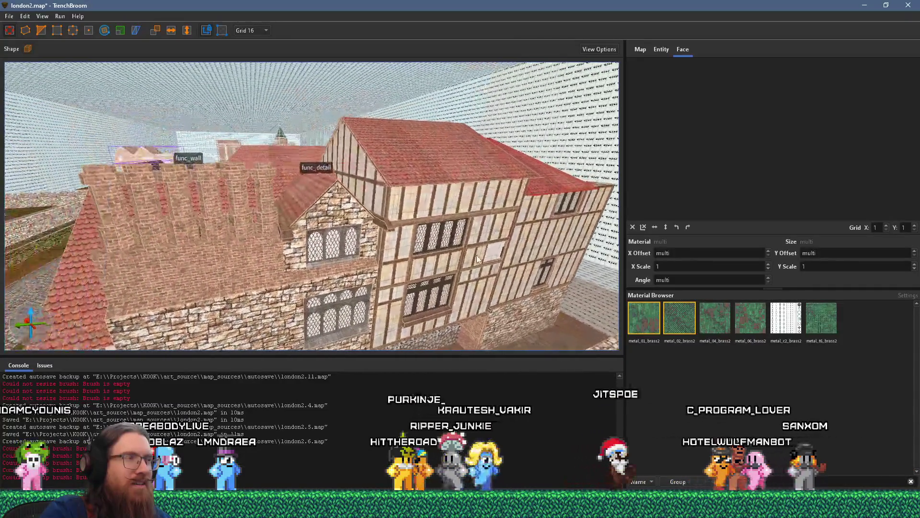
{"action": "key", "text": "alt+Tab"}
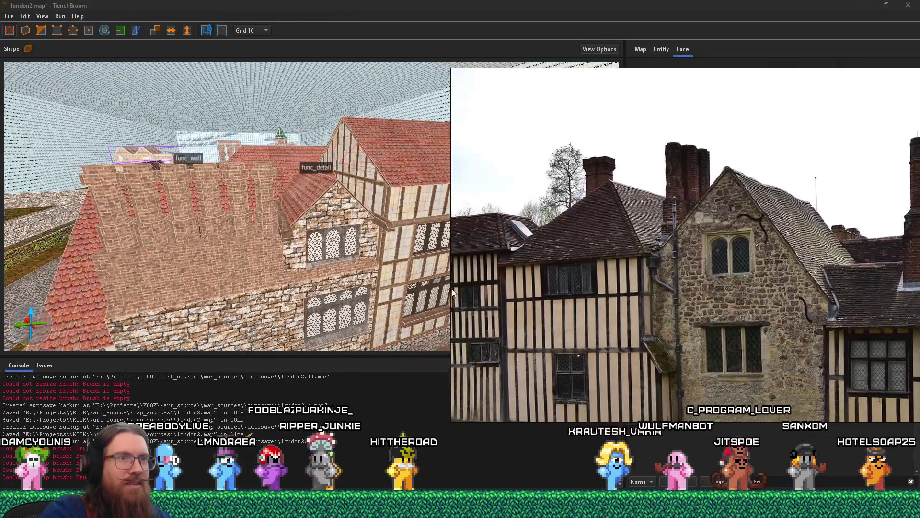
{"action": "left_click_drag", "start_coordinate": [577, 276], "coordinate": [627, 186]}
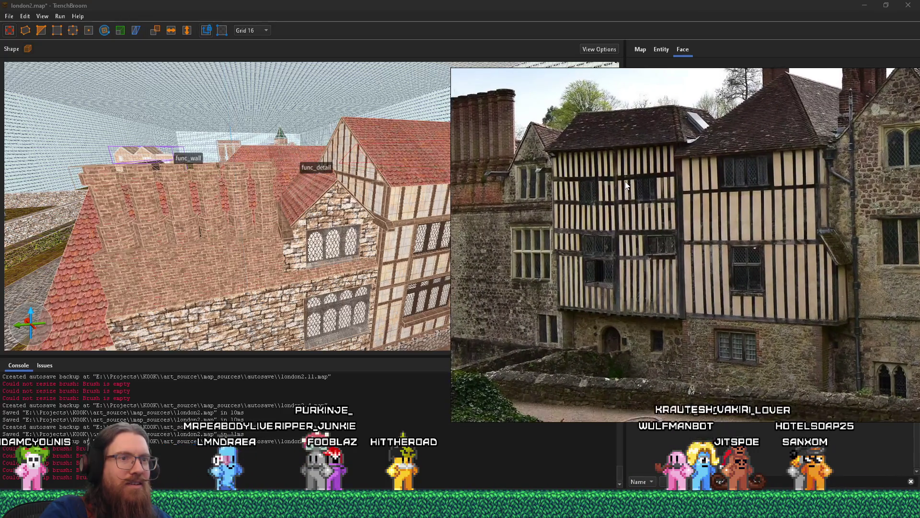
{"action": "key", "text": "alt+Tab"}
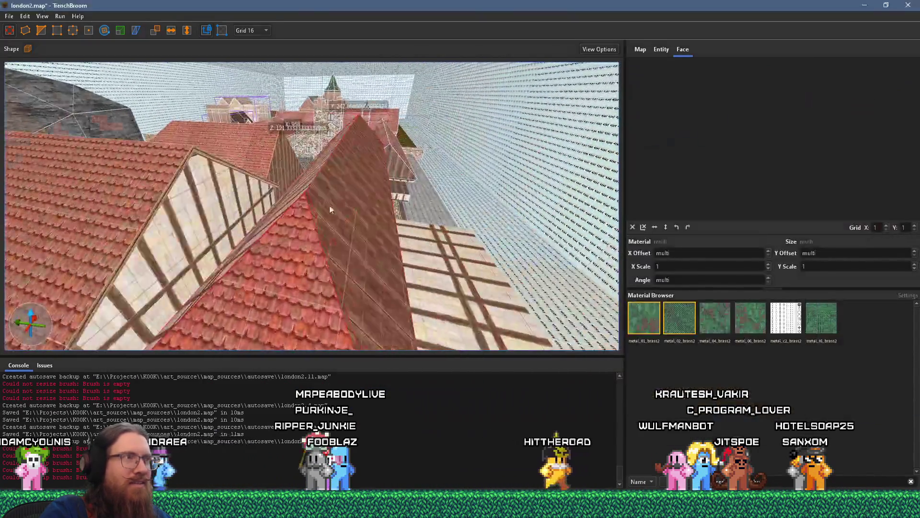
{"action": "mouse_move", "coordinate": [329, 210]}
{"action": "left_mouse_down"}
{"action": "mouse_move", "coordinate": [392, 203]}
{"action": "mouse_move", "coordinate": [262, 266]}
{"action": "mouse_move", "coordinate": [350, 257]}
{"action": "mouse_move", "coordinate": [229, 189]}
{"action": "mouse_move", "coordinate": [107, 168]}
{"action": "mouse_move", "coordinate": [140, 232]}
{"action": "mouse_move", "coordinate": [251, 240]}
{"action": "mouse_move", "coordinate": [210, 229]}
{"action": "left_mouse_up"}
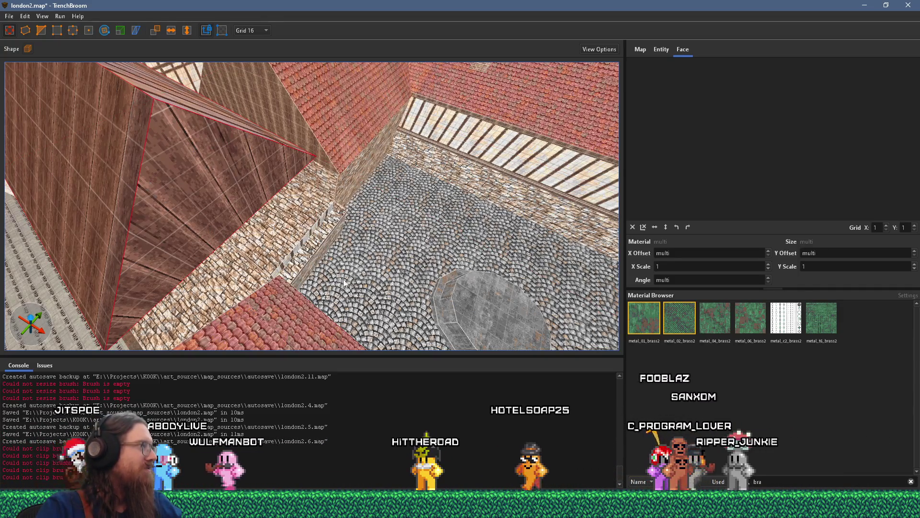
{"action": "mouse_move", "coordinate": [329, 252]}
{"action": "left_mouse_down"}
{"action": "mouse_move", "coordinate": [231, 105]}
{"action": "mouse_move", "coordinate": [522, 143]}
{"action": "mouse_move", "coordinate": [505, 163]}
{"action": "mouse_move", "coordinate": [713, 92]}
{"action": "mouse_move", "coordinate": [306, 260]}
{"action": "mouse_move", "coordinate": [602, 263]}
{"action": "mouse_move", "coordinate": [318, 244]}
{"action": "mouse_move", "coordinate": [195, 140]}
{"action": "mouse_move", "coordinate": [257, 139]}
{"action": "left_mouse_up"}
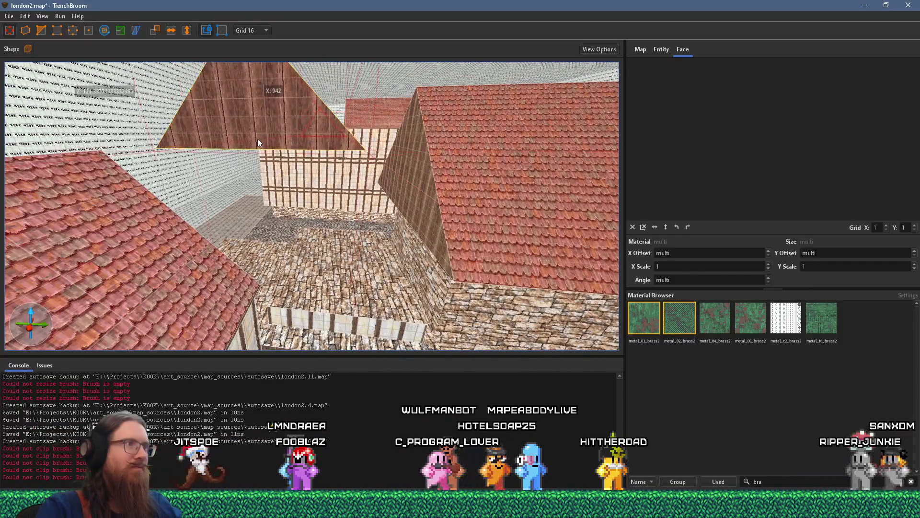
{"action": "mouse_move", "coordinate": [316, 249]}
{"action": "left_mouse_down"}
{"action": "mouse_move", "coordinate": [316, 220]}
{"action": "mouse_move", "coordinate": [313, 297]}
{"action": "mouse_move", "coordinate": [288, 265]}
{"action": "mouse_move", "coordinate": [248, 141]}
{"action": "left_mouse_up"}
Step: Pan the reference board to bring the large courtyard photo into view
{"action": "key", "text": "alt+Tab"}
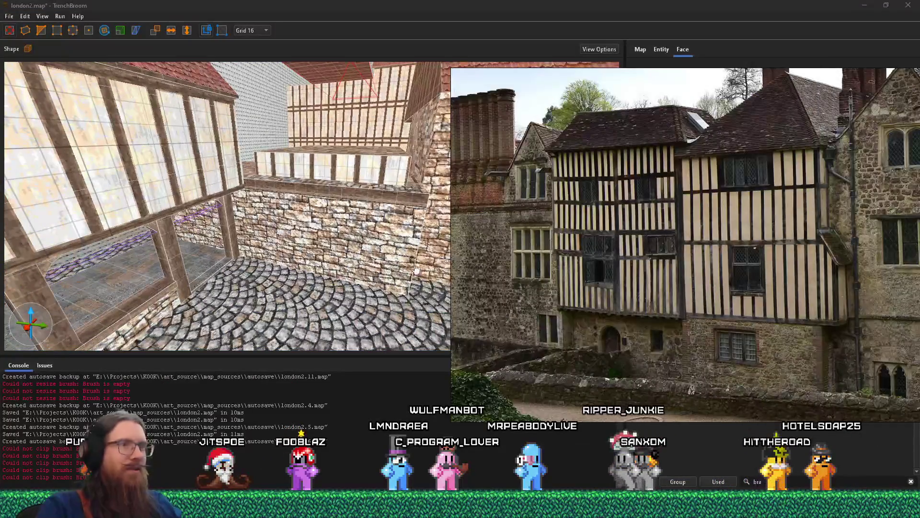
{"action": "scroll", "coordinate": [575, 291], "scroll_direction": "down", "scroll_amount": 2}
{"action": "scroll", "coordinate": [575, 291], "scroll_direction": "down", "scroll_amount": 8}
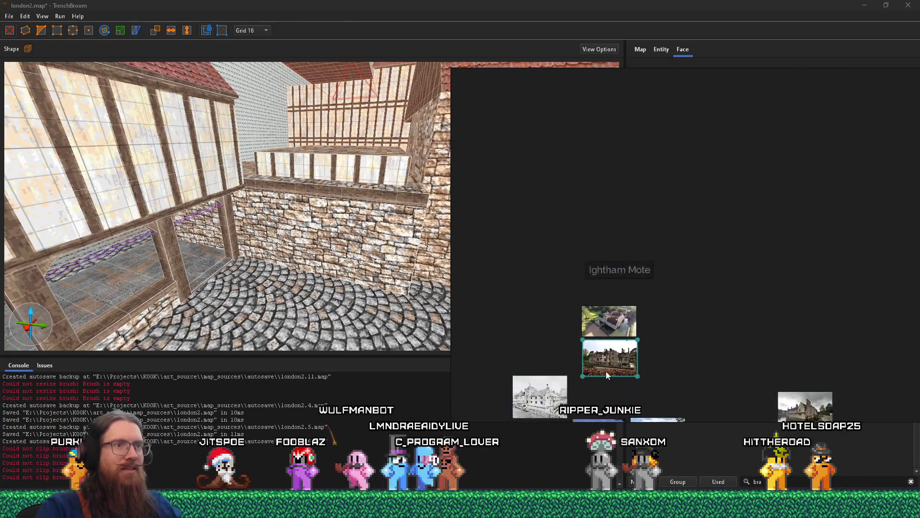
{"action": "scroll", "coordinate": [593, 324], "scroll_direction": "up", "scroll_amount": 8}
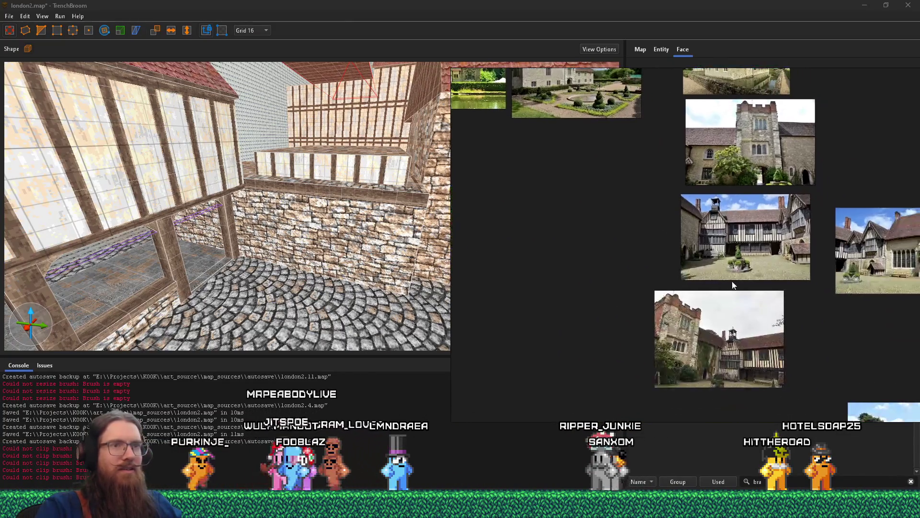
{"action": "scroll", "coordinate": [694, 303], "scroll_direction": "up", "scroll_amount": 8}
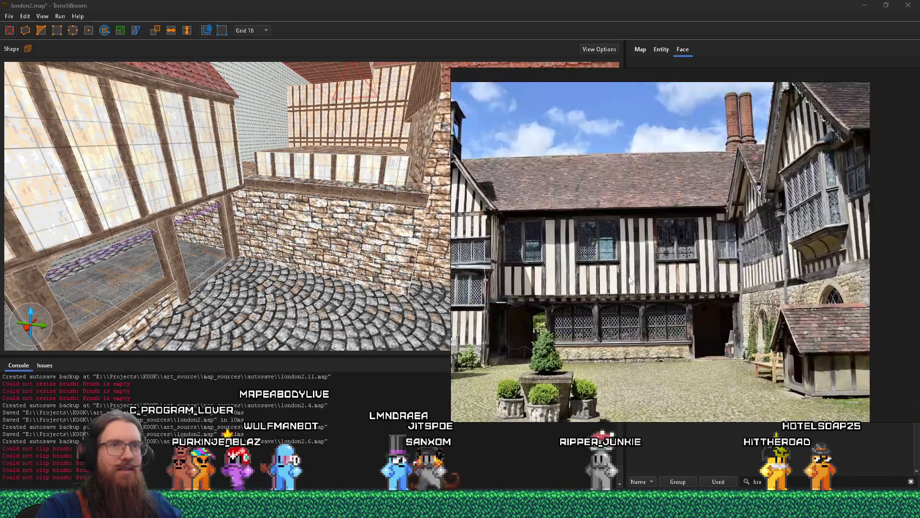
{"action": "left_click_drag", "start_coordinate": [629, 280], "coordinate": [524, 298]}
{"action": "left_click_drag", "start_coordinate": [599, 263], "coordinate": [603, 289]}
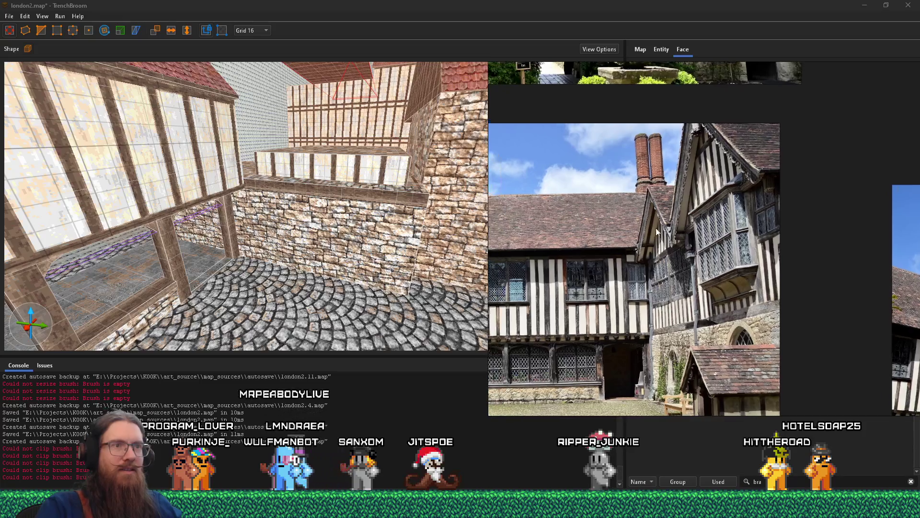
{"action": "scroll", "coordinate": [644, 208], "scroll_direction": "down", "scroll_amount": 3}
{"action": "mouse_move", "coordinate": [804, 300]}
{"action": "left_mouse_down"}
{"action": "mouse_move", "coordinate": [711, 229]}
{"action": "mouse_move", "coordinate": [601, 242]}
{"action": "left_mouse_up"}
{"action": "left_click_drag", "start_coordinate": [663, 273], "coordinate": [694, 280]}
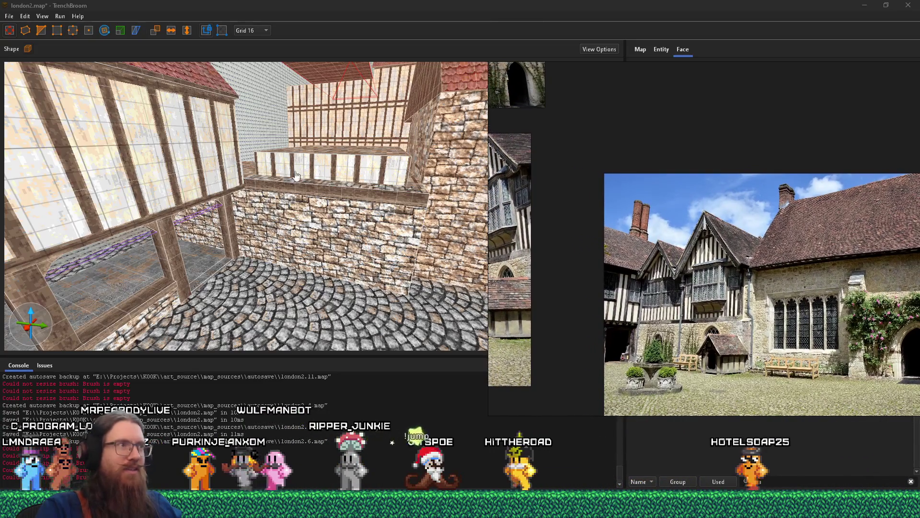
{"action": "key", "text": "alt+Tab"}
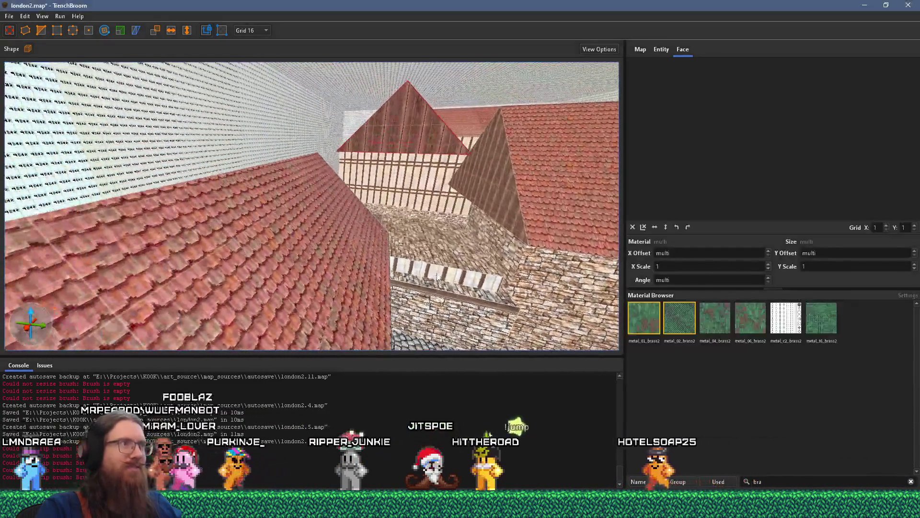
Step: Fly the camera across the rooftops toward the stone tower and gable
{"action": "mouse_move", "coordinate": [437, 277]}
{"action": "left_mouse_down"}
{"action": "mouse_move", "coordinate": [280, 226]}
{"action": "mouse_move", "coordinate": [329, 260]}
{"action": "mouse_move", "coordinate": [202, 190]}
{"action": "mouse_move", "coordinate": [340, 166]}
{"action": "mouse_move", "coordinate": [295, 175]}
{"action": "left_mouse_up"}
{"action": "mouse_move", "coordinate": [396, 174]}
{"action": "left_mouse_down"}
{"action": "mouse_move", "coordinate": [189, 287]}
{"action": "mouse_move", "coordinate": [390, 280]}
{"action": "left_mouse_up"}
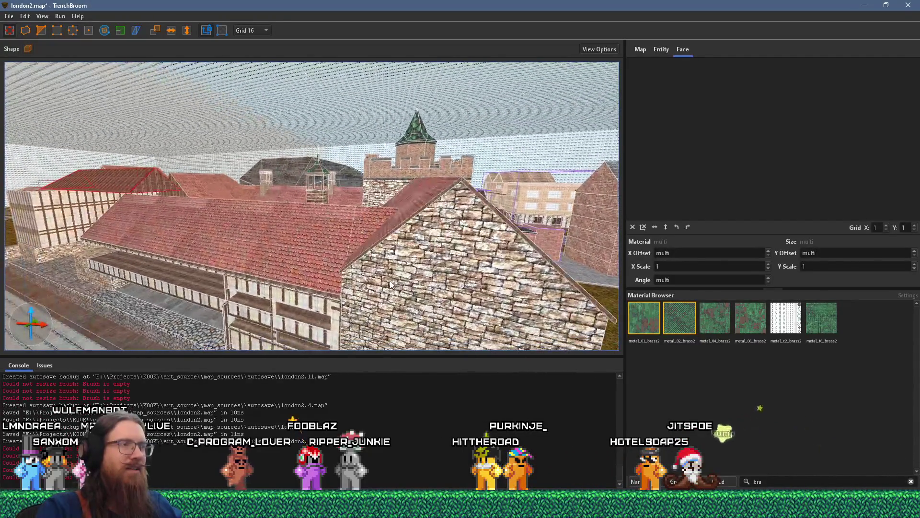
{"action": "scroll", "coordinate": [620, 274], "scroll_direction": "up", "scroll_amount": 5}
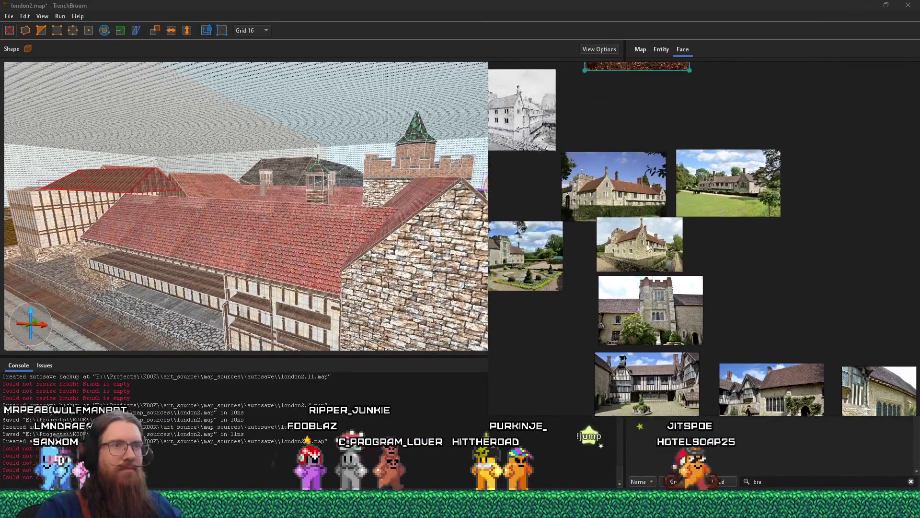
{"action": "scroll", "coordinate": [671, 267], "scroll_direction": "down", "scroll_amount": 5}
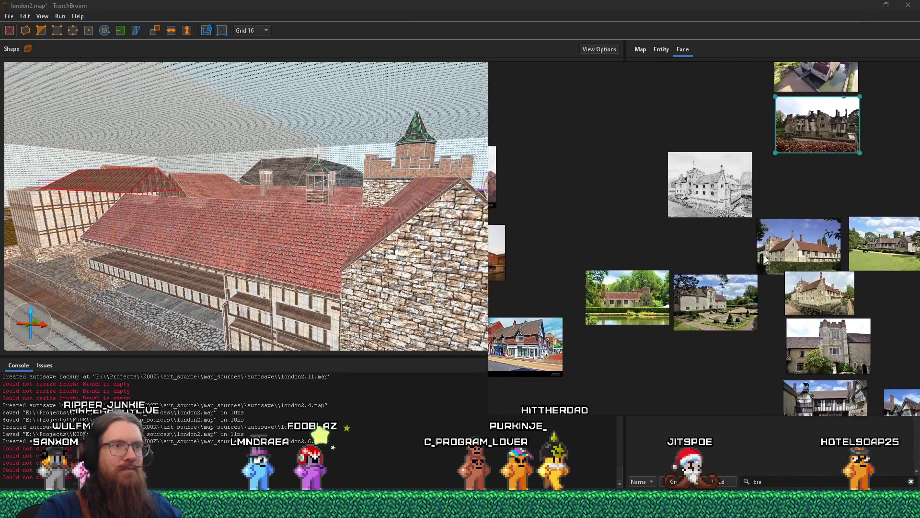
{"action": "scroll", "coordinate": [650, 253], "scroll_direction": "up", "scroll_amount": 5}
{"action": "scroll", "coordinate": [679, 235], "scroll_direction": "up", "scroll_amount": 5}
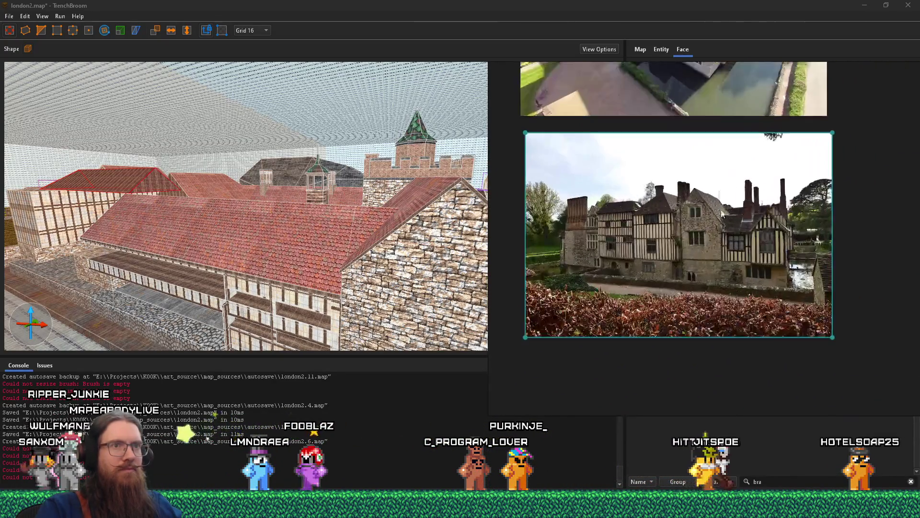
{"action": "scroll", "coordinate": [680, 249], "scroll_direction": "up", "scroll_amount": 2}
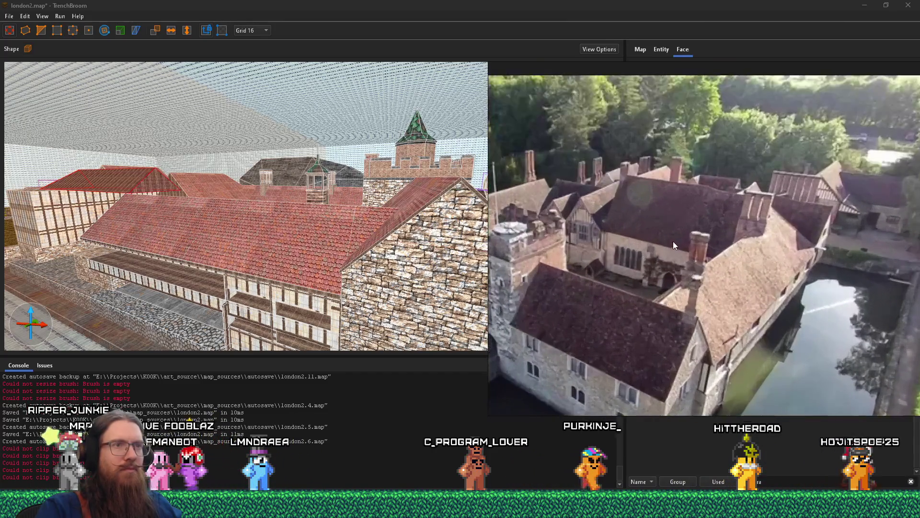
Step: Pan the aerial photo to the gatehouse and bridge and study it
{"action": "mouse_move", "coordinate": [666, 258]}
{"action": "left_mouse_down"}
{"action": "mouse_move", "coordinate": [734, 234]}
{"action": "mouse_move", "coordinate": [816, 238]}
{"action": "mouse_move", "coordinate": [773, 216]}
{"action": "left_mouse_up"}
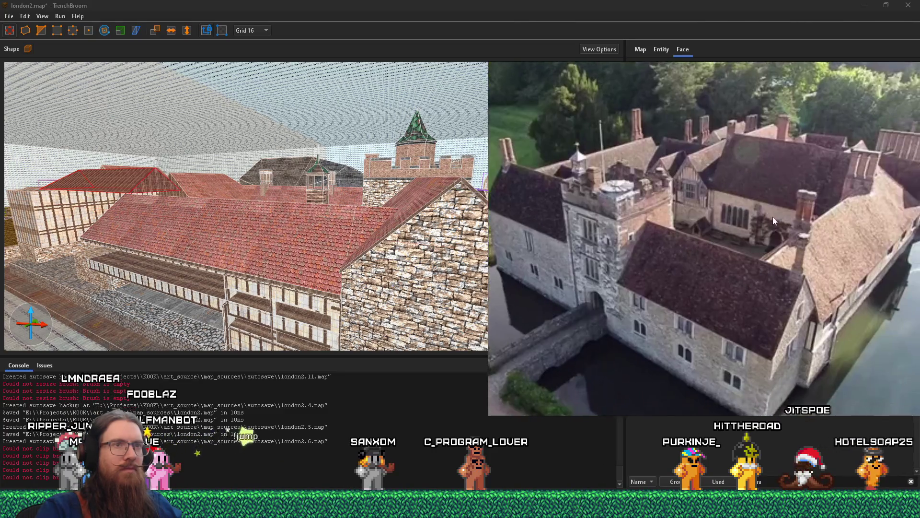
{"action": "left_click", "coordinate": [389, 232]}
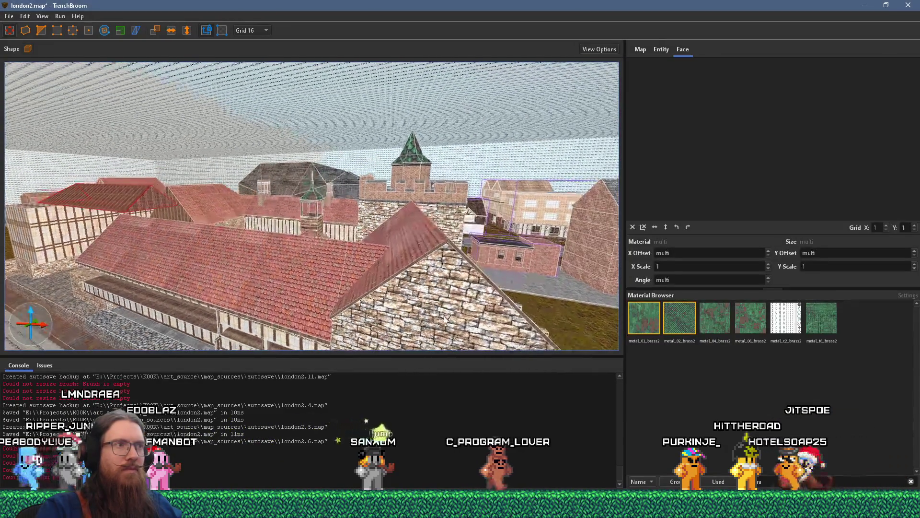
{"action": "key", "text": "alt+Tab"}
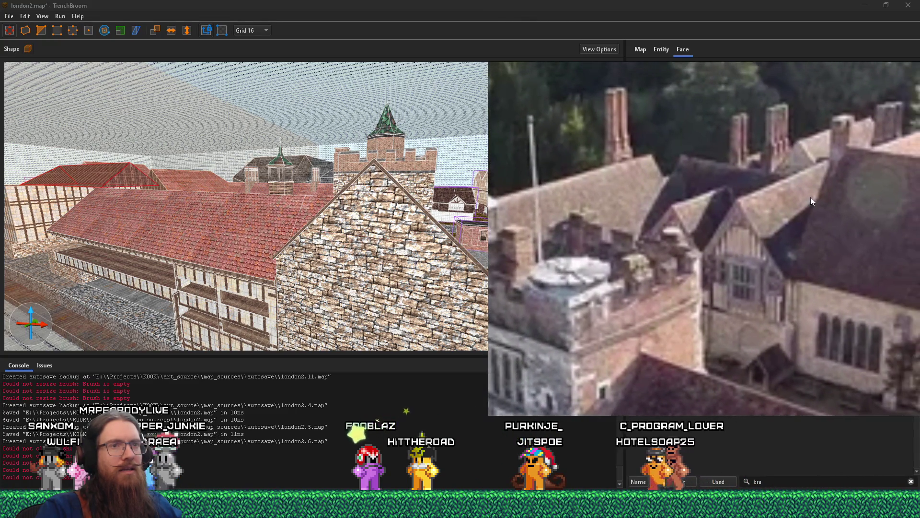
{"action": "key", "text": "alt+Tab"}
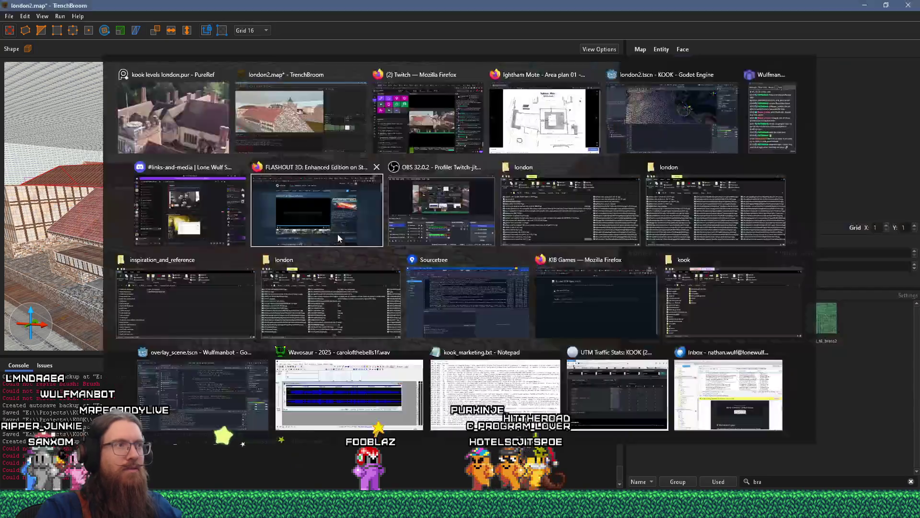
Step: Face the windowed stone wall and pick the floor face to check its material
{"action": "scroll", "coordinate": [427, 280], "scroll_direction": "up", "scroll_amount": 10}
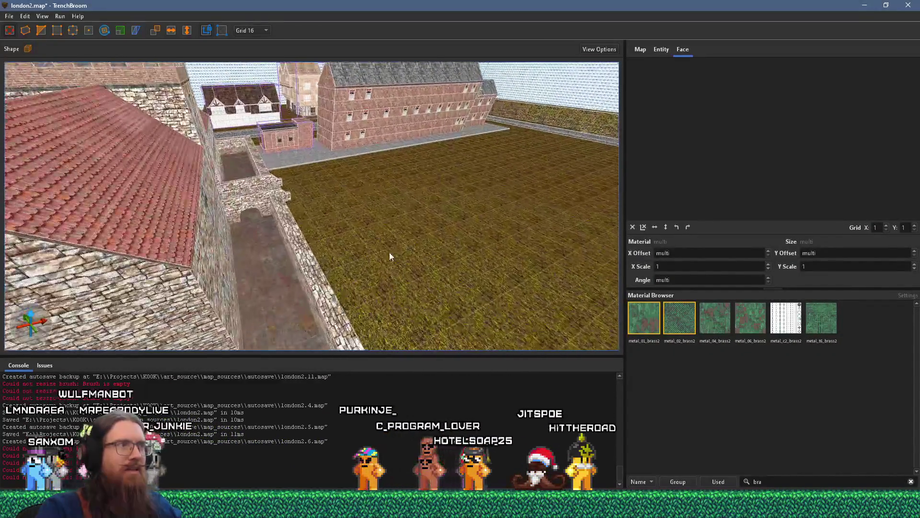
{"action": "scroll", "coordinate": [301, 227], "scroll_direction": "up", "scroll_amount": 8}
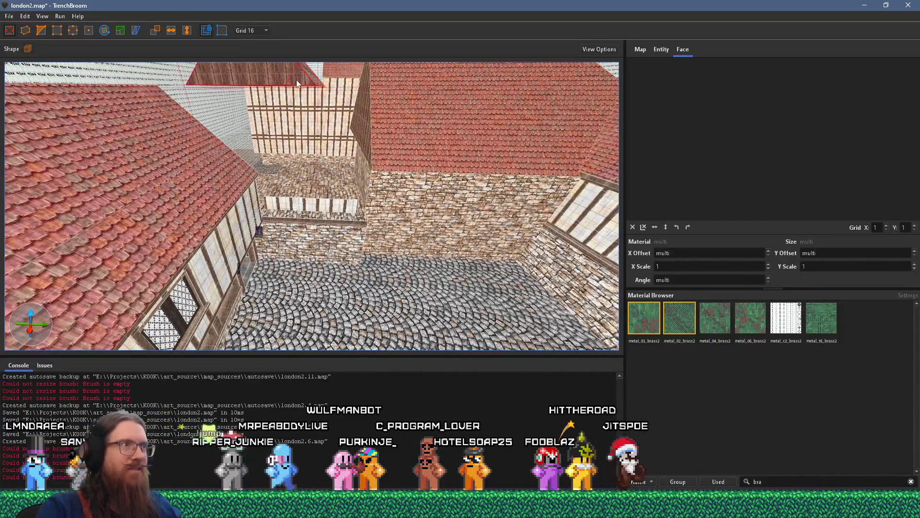
{"action": "mouse_move", "coordinate": [296, 79]}
{"action": "left_mouse_down"}
{"action": "mouse_move", "coordinate": [329, 280]}
{"action": "mouse_move", "coordinate": [383, 201]}
{"action": "mouse_move", "coordinate": [263, 85]}
{"action": "left_mouse_up"}
{"action": "scroll", "coordinate": [263, 84], "scroll_direction": "up", "scroll_amount": 6}
{"action": "mouse_move", "coordinate": [377, 48]}
{"action": "left_mouse_down"}
{"action": "mouse_move", "coordinate": [364, 188]}
{"action": "mouse_move", "coordinate": [329, 196]}
{"action": "mouse_move", "coordinate": [400, 294]}
{"action": "mouse_move", "coordinate": [386, 292]}
{"action": "mouse_move", "coordinate": [379, 275]}
{"action": "mouse_move", "coordinate": [283, 278]}
{"action": "mouse_move", "coordinate": [218, 267]}
{"action": "mouse_move", "coordinate": [370, 268]}
{"action": "mouse_move", "coordinate": [364, 277]}
{"action": "mouse_move", "coordinate": [456, 260]}
{"action": "mouse_move", "coordinate": [505, 215]}
{"action": "mouse_move", "coordinate": [496, 234]}
{"action": "mouse_move", "coordinate": [381, 206]}
{"action": "mouse_move", "coordinate": [404, 203]}
{"action": "mouse_move", "coordinate": [471, 292]}
{"action": "mouse_move", "coordinate": [580, 269]}
{"action": "mouse_move", "coordinate": [445, 327]}
{"action": "mouse_move", "coordinate": [373, 318]}
{"action": "mouse_move", "coordinate": [305, 265]}
{"action": "left_mouse_up"}
{"action": "left_click", "coordinate": [400, 294]}
Step: View the house from wider angles, then bring the reference board forward
{"action": "mouse_move", "coordinate": [276, 151]}
{"action": "left_mouse_down"}
{"action": "mouse_move", "coordinate": [445, 261]}
{"action": "mouse_move", "coordinate": [302, 257]}
{"action": "mouse_move", "coordinate": [554, 226]}
{"action": "mouse_move", "coordinate": [576, 175]}
{"action": "mouse_move", "coordinate": [529, 195]}
{"action": "mouse_move", "coordinate": [419, 168]}
{"action": "mouse_move", "coordinate": [94, 267]}
{"action": "mouse_move", "coordinate": [280, 236]}
{"action": "mouse_move", "coordinate": [394, 255]}
{"action": "mouse_move", "coordinate": [214, 217]}
{"action": "mouse_move", "coordinate": [267, 185]}
{"action": "mouse_move", "coordinate": [279, 191]}
{"action": "mouse_move", "coordinate": [353, 125]}
{"action": "mouse_move", "coordinate": [240, 157]}
{"action": "mouse_move", "coordinate": [255, 194]}
{"action": "mouse_move", "coordinate": [222, 211]}
{"action": "mouse_move", "coordinate": [111, 203]}
{"action": "mouse_move", "coordinate": [222, 104]}
{"action": "mouse_move", "coordinate": [282, 144]}
{"action": "mouse_move", "coordinate": [293, 231]}
{"action": "mouse_move", "coordinate": [470, 205]}
{"action": "mouse_move", "coordinate": [453, 232]}
{"action": "mouse_move", "coordinate": [431, 225]}
{"action": "left_mouse_up"}
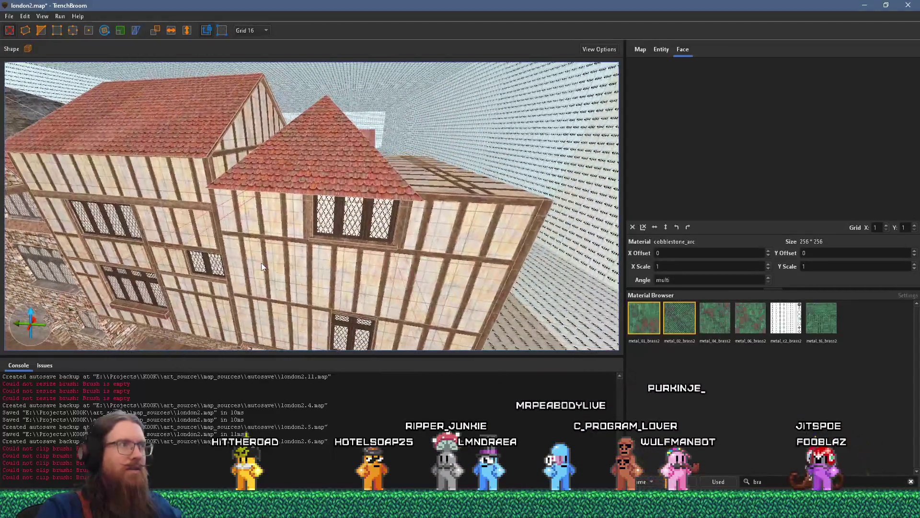
{"action": "mouse_move", "coordinate": [261, 266]}
{"action": "left_mouse_down"}
{"action": "mouse_move", "coordinate": [354, 263]}
{"action": "mouse_move", "coordinate": [257, 289]}
{"action": "mouse_move", "coordinate": [347, 171]}
{"action": "left_mouse_up"}
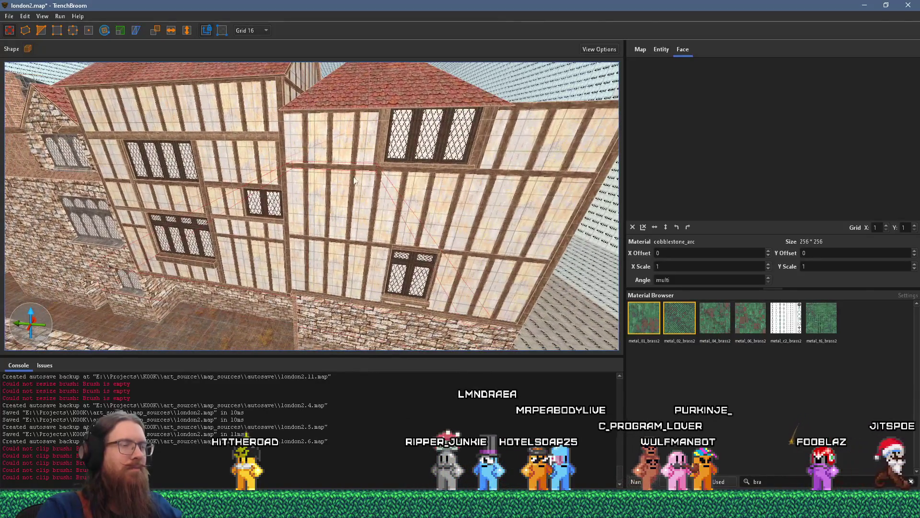
{"action": "key", "text": "alt+Tab"}
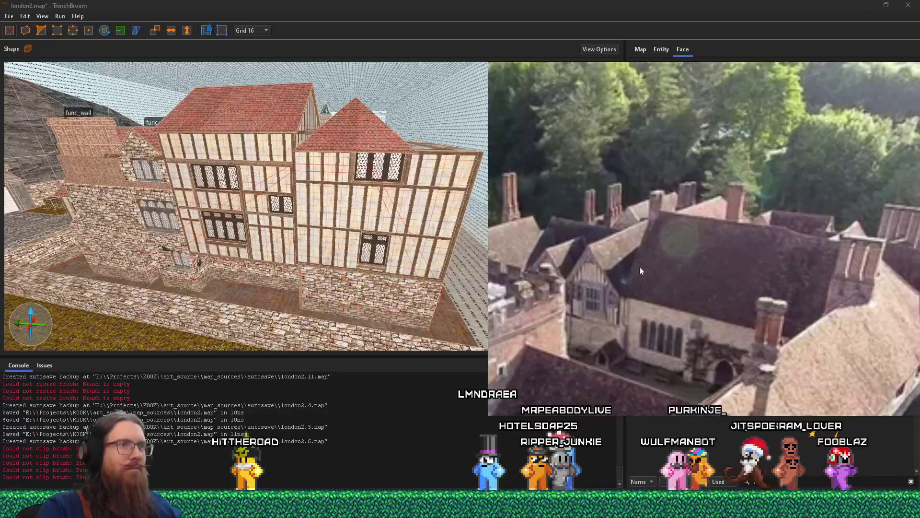
{"action": "scroll", "coordinate": [639, 266], "scroll_direction": "down", "scroll_amount": 5}
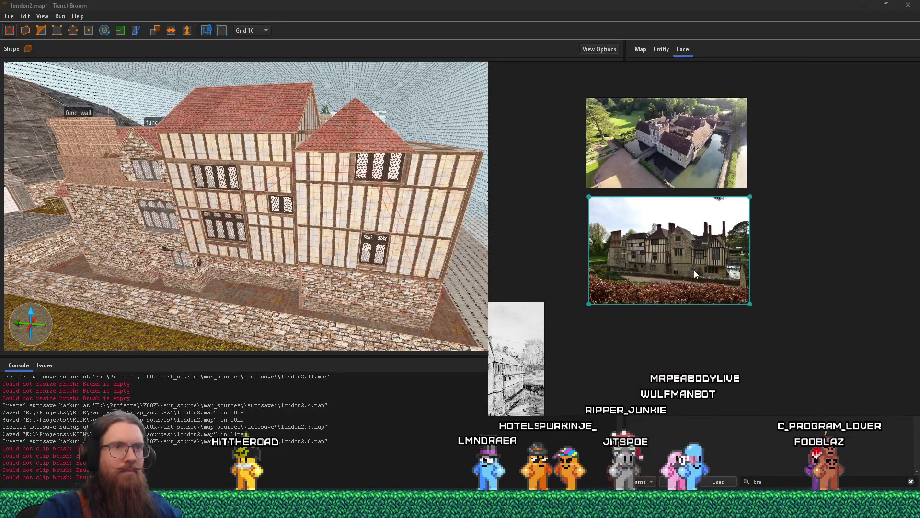
Step: Fly over the red roofs toward the half-timbered building and select its wall brush
{"action": "scroll", "coordinate": [695, 273], "scroll_direction": "up", "scroll_amount": 5}
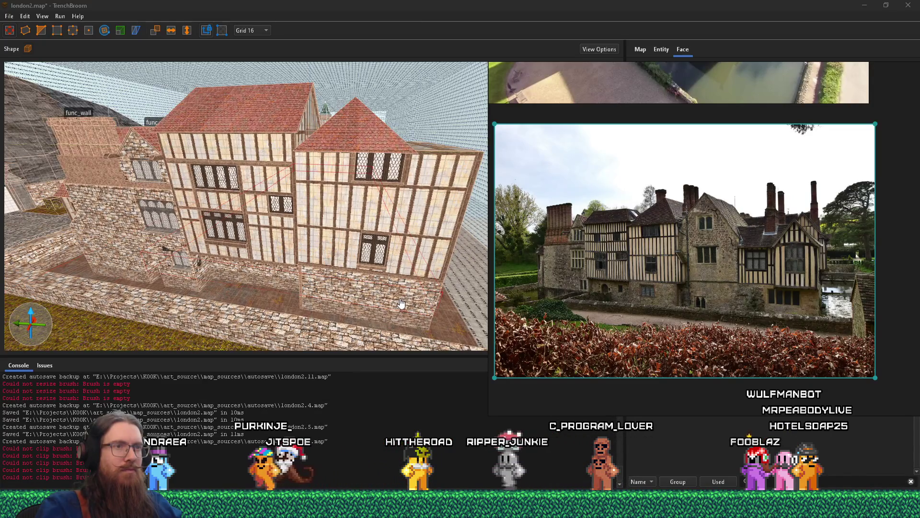
{"action": "left_click", "coordinate": [398, 265]}
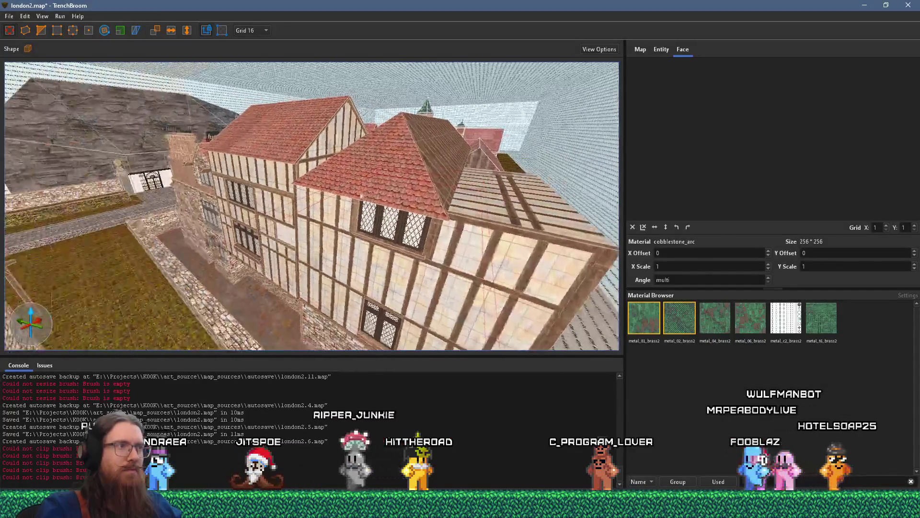
{"action": "mouse_move", "coordinate": [181, 243]}
{"action": "left_mouse_down"}
{"action": "mouse_move", "coordinate": [293, 234]}
{"action": "mouse_move", "coordinate": [373, 243]}
{"action": "mouse_move", "coordinate": [224, 280]}
{"action": "mouse_move", "coordinate": [22, 216]}
{"action": "mouse_move", "coordinate": [194, 252]}
{"action": "mouse_move", "coordinate": [220, 229]}
{"action": "mouse_move", "coordinate": [229, 244]}
{"action": "mouse_move", "coordinate": [228, 205]}
{"action": "mouse_move", "coordinate": [308, 218]}
{"action": "left_mouse_up"}
{"action": "key", "text": "s"}
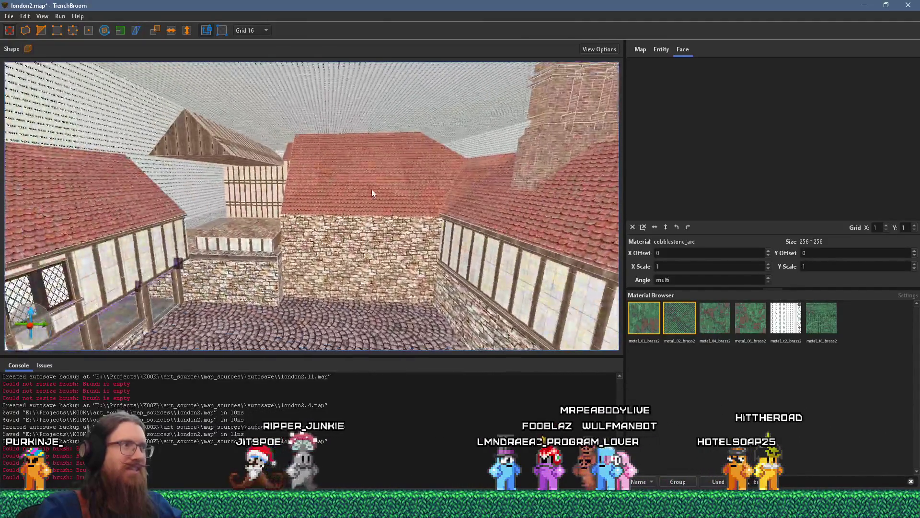
{"action": "key", "text": "w"}
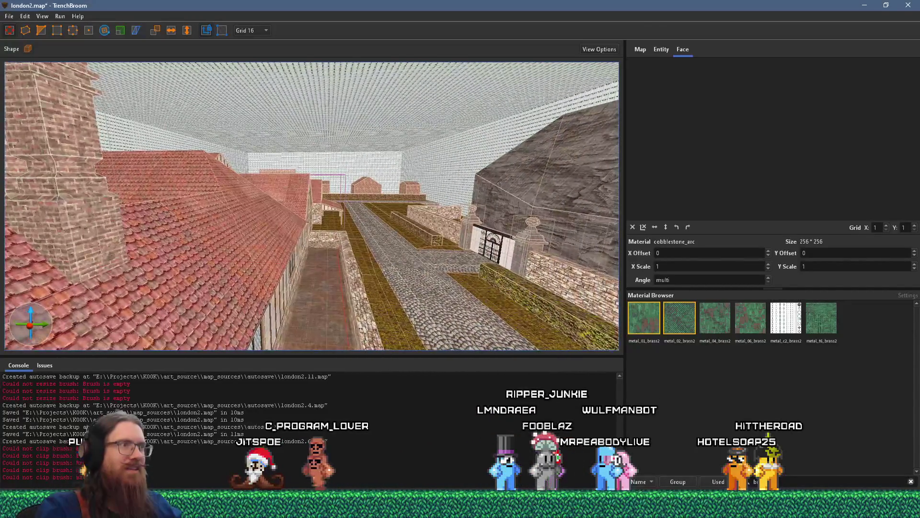
{"action": "key", "text": "w"}
{"action": "key", "text": "w"}
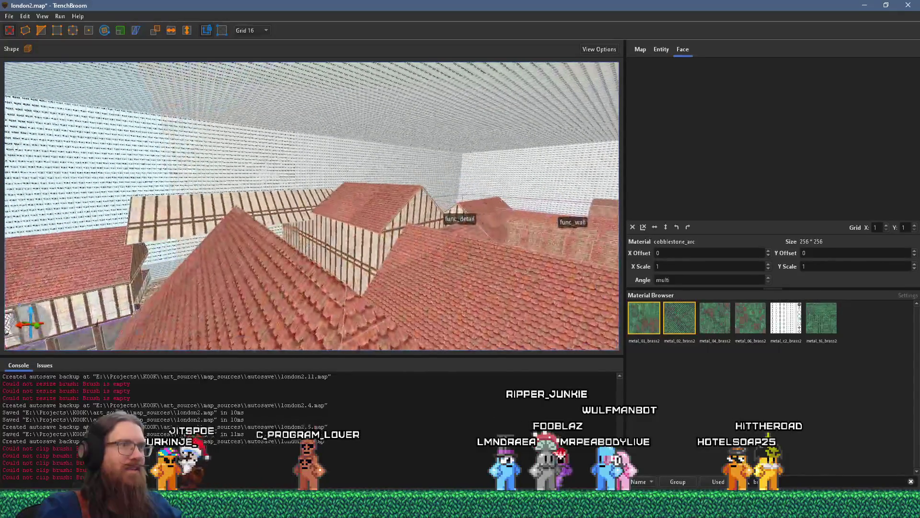
{"action": "key", "text": "s"}
{"action": "key", "text": "w"}
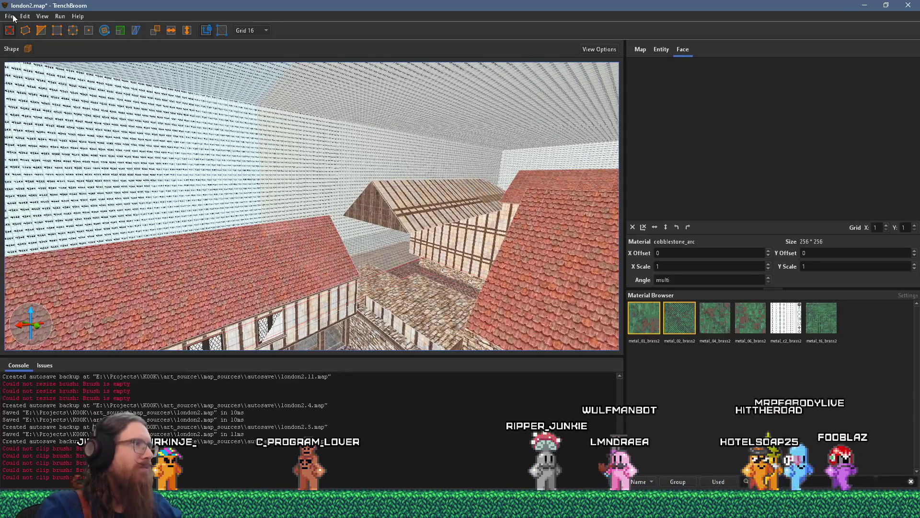
{"action": "key", "text": "w"}
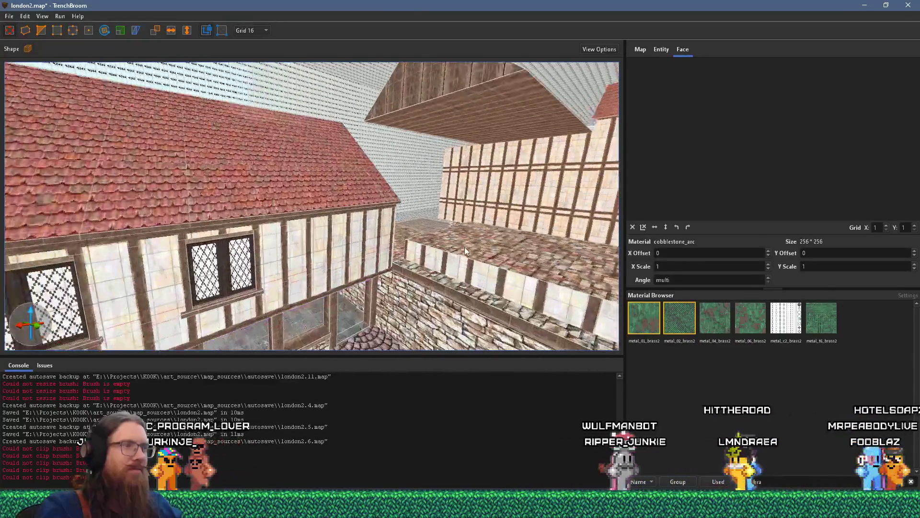
{"action": "key", "text": "w"}
{"action": "left_click", "coordinate": [376, 229]}
Step: Select the gabled roof brush and the half-timbered box below it
{"action": "scroll", "coordinate": [358, 236], "scroll_direction": "up", "scroll_amount": 3}
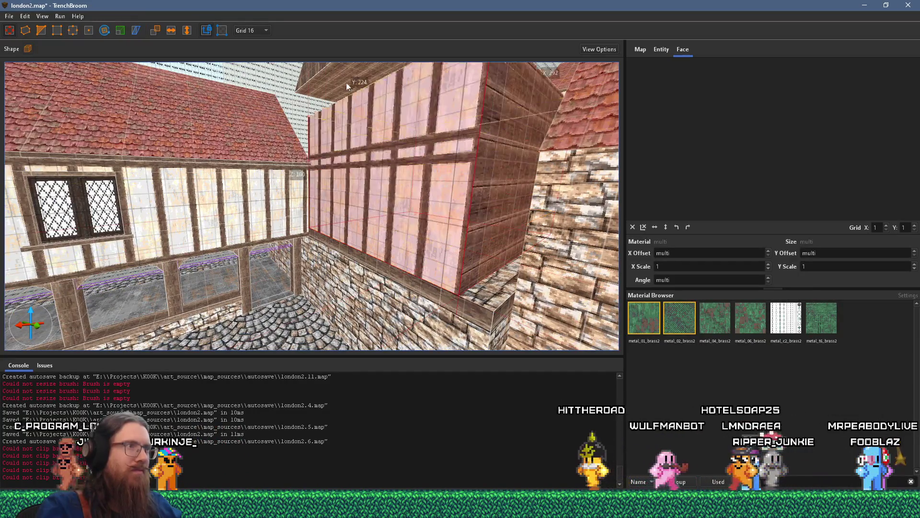
{"action": "mouse_move", "coordinate": [347, 53]}
{"action": "left_mouse_down"}
{"action": "mouse_move", "coordinate": [440, 225]}
{"action": "mouse_move", "coordinate": [394, 254]}
{"action": "left_mouse_up"}
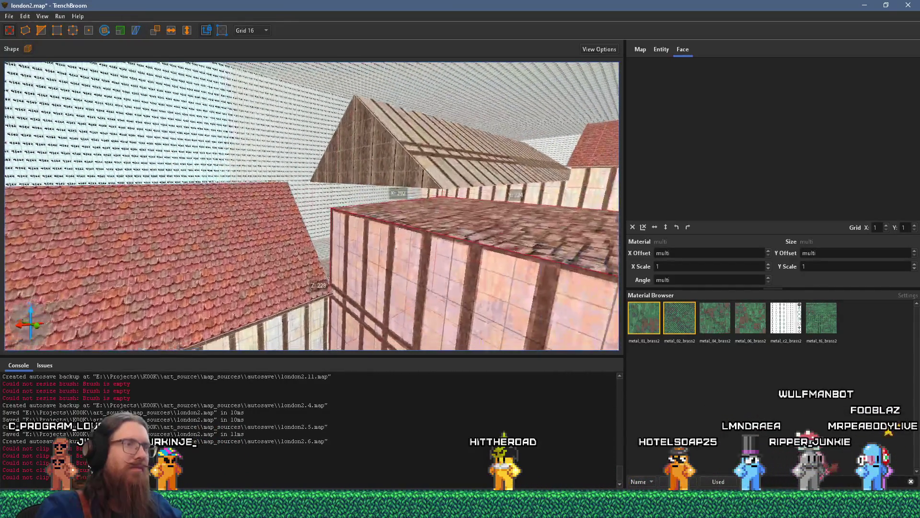
{"action": "left_click", "coordinate": [396, 164]}
{"action": "left_click", "coordinate": [425, 209]}
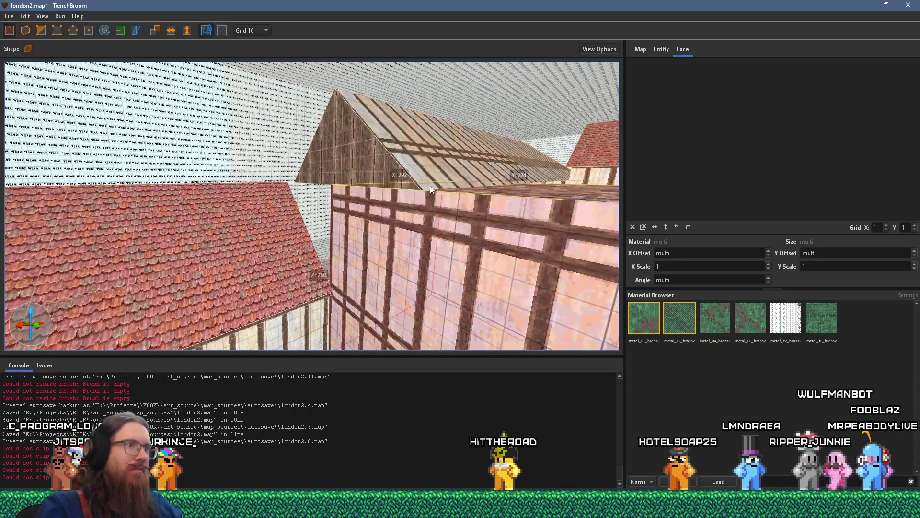
{"action": "mouse_move", "coordinate": [400, 207]}
{"action": "left_mouse_down"}
{"action": "mouse_move", "coordinate": [469, 160]}
{"action": "mouse_move", "coordinate": [328, 196]}
{"action": "mouse_move", "coordinate": [465, 297]}
{"action": "mouse_move", "coordinate": [416, 283]}
{"action": "mouse_move", "coordinate": [481, 235]}
{"action": "mouse_move", "coordinate": [378, 227]}
{"action": "mouse_move", "coordinate": [379, 245]}
{"action": "mouse_move", "coordinate": [404, 242]}
{"action": "mouse_move", "coordinate": [220, 244]}
{"action": "mouse_move", "coordinate": [255, 215]}
{"action": "mouse_move", "coordinate": [262, 96]}
{"action": "mouse_move", "coordinate": [358, 211]}
{"action": "mouse_move", "coordinate": [373, 378]}
{"action": "left_mouse_up"}
Step: Select a wall face and a roof face to check their textures
{"action": "left_click", "coordinate": [365, 208], "text": "shift"}
{"action": "left_click", "coordinate": [241, 287], "text": "shift"}
{"action": "mouse_move", "coordinate": [386, 174]}
{"action": "left_mouse_down"}
{"action": "mouse_move", "coordinate": [412, 194]}
{"action": "mouse_move", "coordinate": [447, 249]}
{"action": "left_mouse_up"}
{"action": "mouse_move", "coordinate": [459, 284]}
{"action": "left_mouse_down"}
{"action": "mouse_move", "coordinate": [448, 368]}
{"action": "mouse_move", "coordinate": [366, 156]}
{"action": "mouse_move", "coordinate": [437, 302]}
{"action": "mouse_move", "coordinate": [437, 354]}
{"action": "left_mouse_up"}
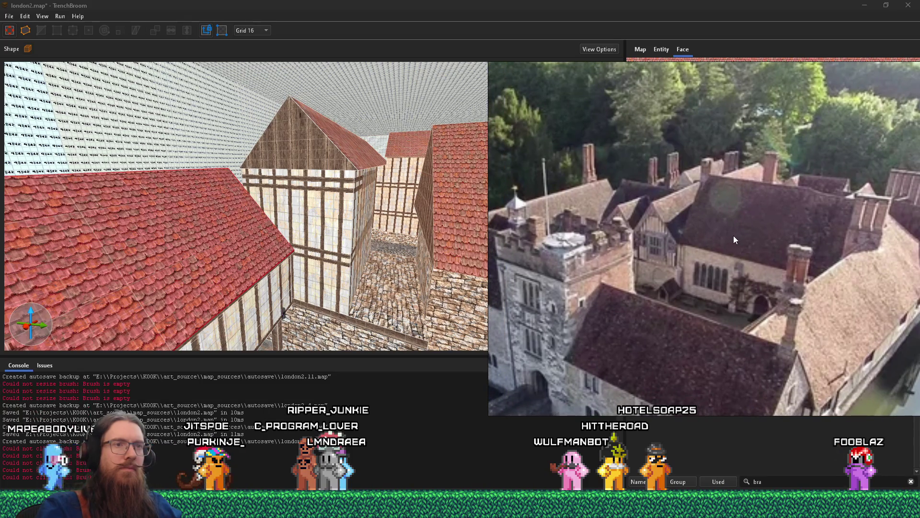
Step: Stretch the right-hand roof brush and its stone wall leftward to meet the gable house, then deselect
{"action": "key", "text": "alt+Tab"}
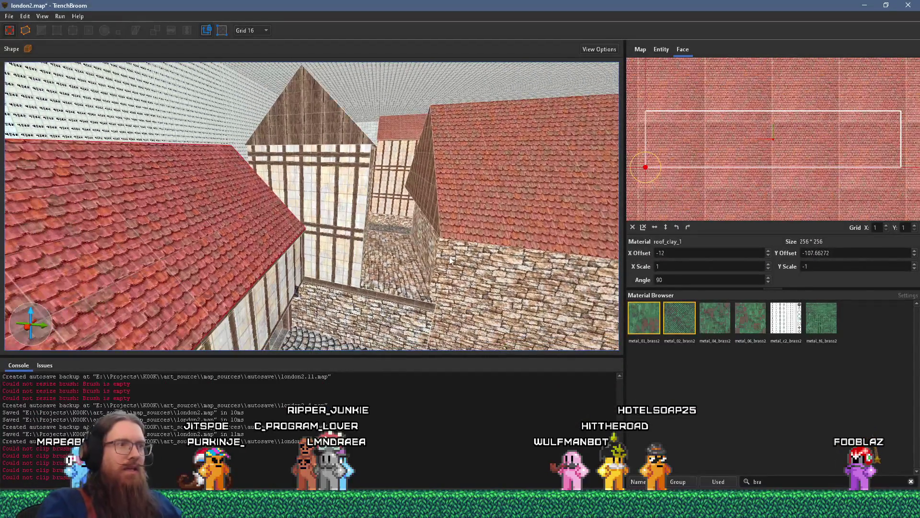
{"action": "left_click", "coordinate": [445, 229]}
{"action": "left_click_drag", "start_coordinate": [430, 240], "coordinate": [366, 223]}
{"action": "scroll", "coordinate": [390, 229], "scroll_direction": "up", "scroll_amount": 4}
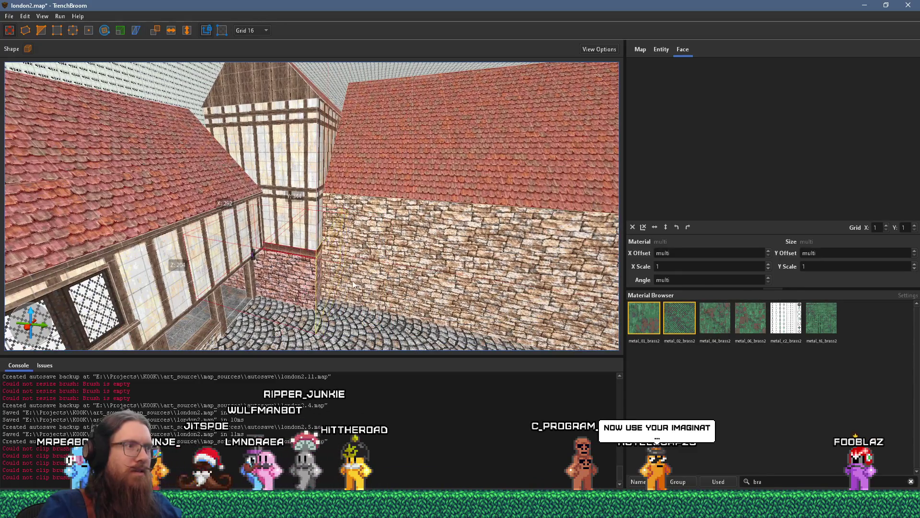
{"action": "mouse_move", "coordinate": [364, 281]}
{"action": "left_mouse_down"}
{"action": "mouse_move", "coordinate": [320, 289]}
{"action": "mouse_move", "coordinate": [277, 253]}
{"action": "mouse_move", "coordinate": [222, 242]}
{"action": "left_mouse_up"}
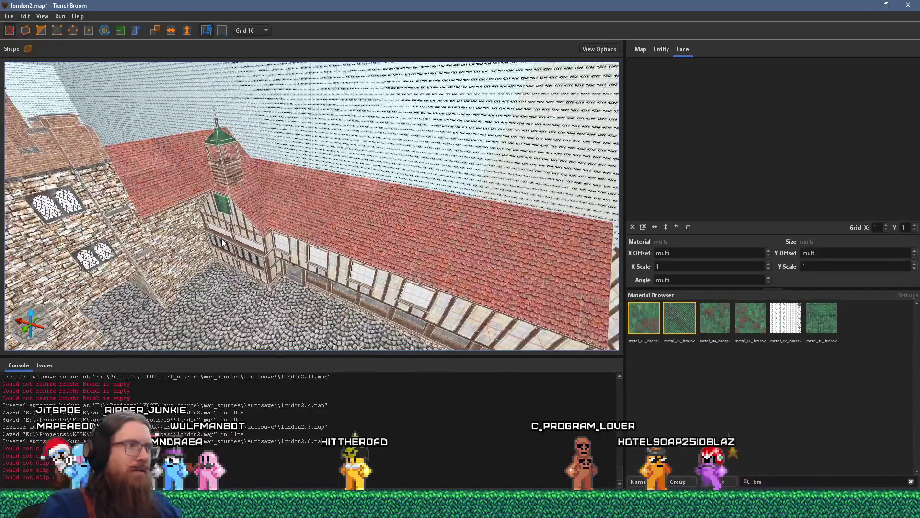
{"action": "mouse_move", "coordinate": [351, 203]}
{"action": "left_mouse_down"}
{"action": "mouse_move", "coordinate": [575, 186]}
{"action": "mouse_move", "coordinate": [391, 274]}
{"action": "mouse_move", "coordinate": [356, 252]}
{"action": "mouse_move", "coordinate": [396, 216]}
{"action": "mouse_move", "coordinate": [230, 275]}
{"action": "mouse_move", "coordinate": [266, 276]}
{"action": "mouse_move", "coordinate": [338, 218]}
{"action": "mouse_move", "coordinate": [366, 250]}
{"action": "mouse_move", "coordinate": [455, 236]}
{"action": "mouse_move", "coordinate": [306, 222]}
{"action": "mouse_move", "coordinate": [294, 258]}
{"action": "mouse_move", "coordinate": [344, 206]}
{"action": "left_mouse_up"}
{"action": "key", "text": "Escape"}
{"action": "scroll", "coordinate": [314, 283], "scroll_direction": "up", "scroll_amount": 5}
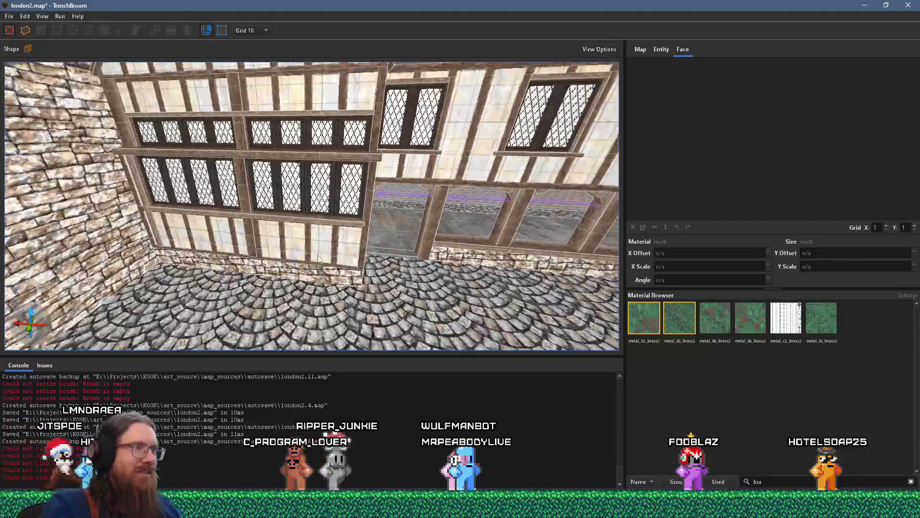
Step: Begin the house selection with a WoodArchTudor1 arch and the long roof above the arcade
{"action": "left_click", "coordinate": [307, 276]}
{"action": "key", "text": "Escape"}
{"action": "scroll", "coordinate": [270, 271], "scroll_direction": "down", "scroll_amount": 6}
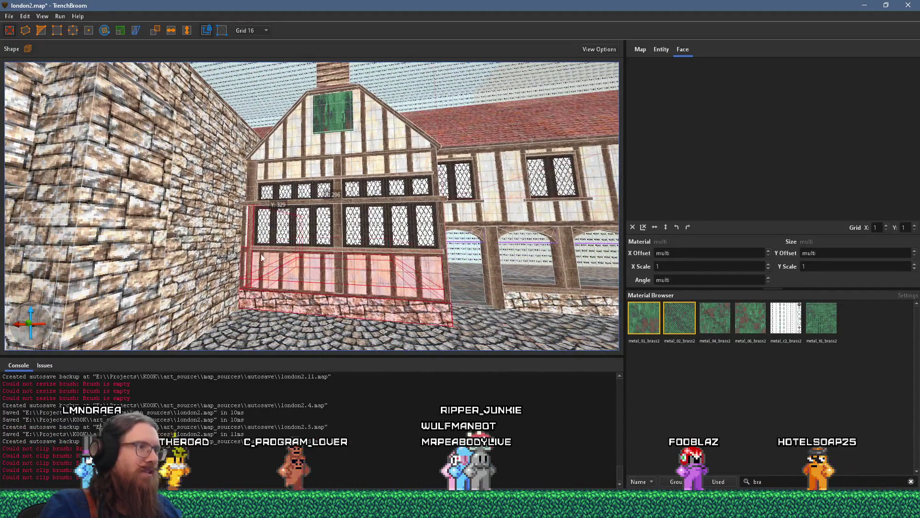
{"action": "left_click_drag", "start_coordinate": [250, 211], "coordinate": [264, 148]}
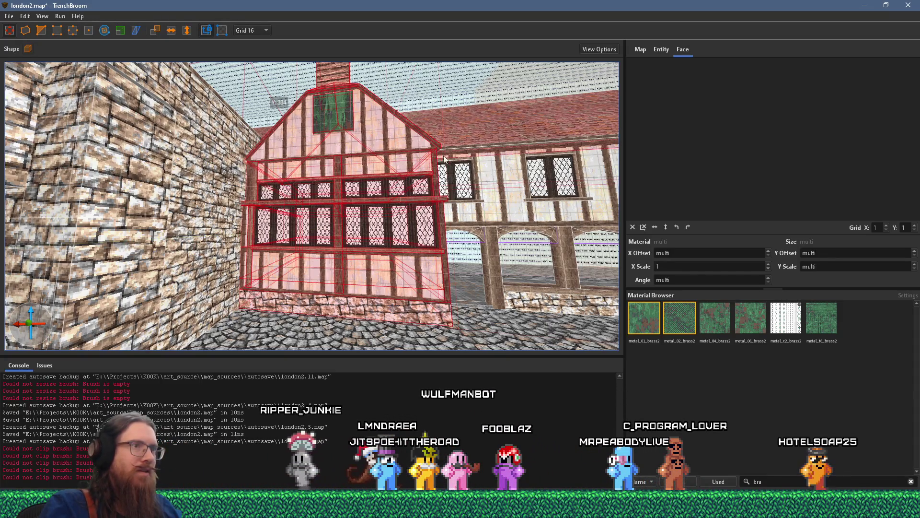
{"action": "left_click", "coordinate": [486, 227]}
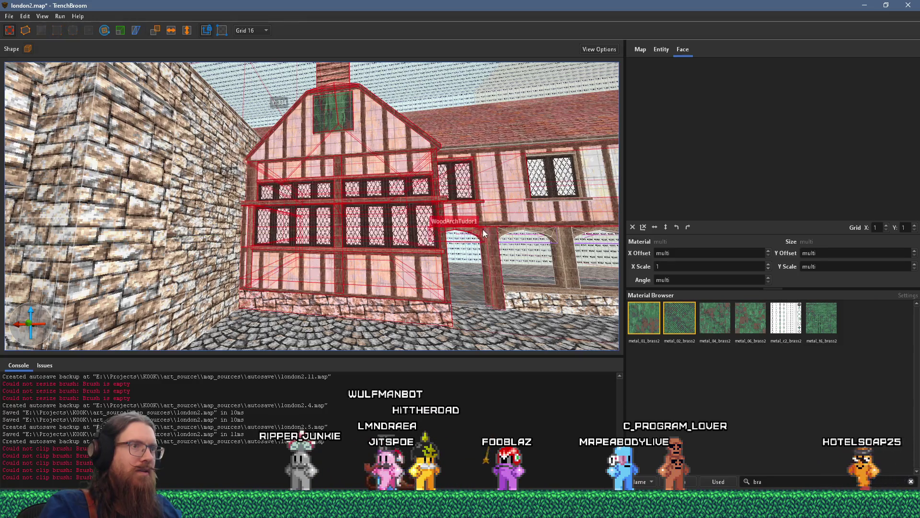
{"action": "left_click", "coordinate": [490, 145], "text": "ctrl"}
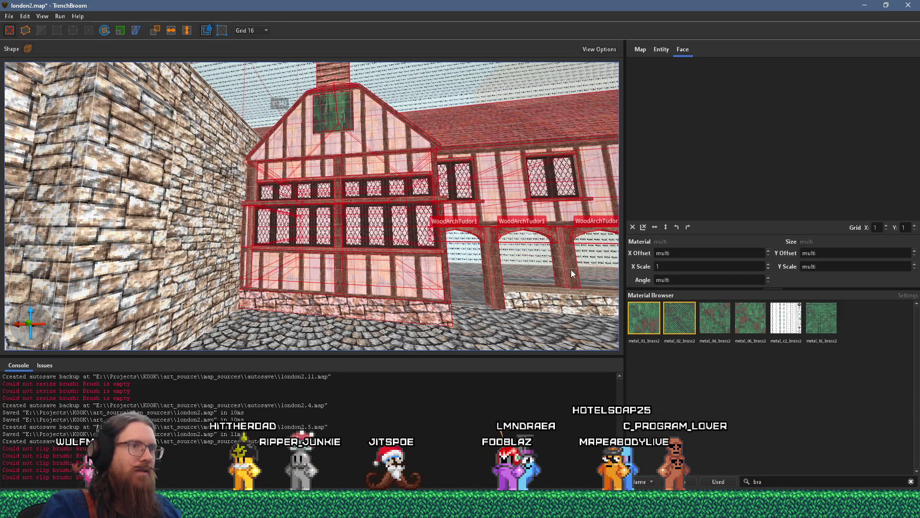
{"action": "left_click_drag", "start_coordinate": [568, 302], "coordinate": [303, 274]}
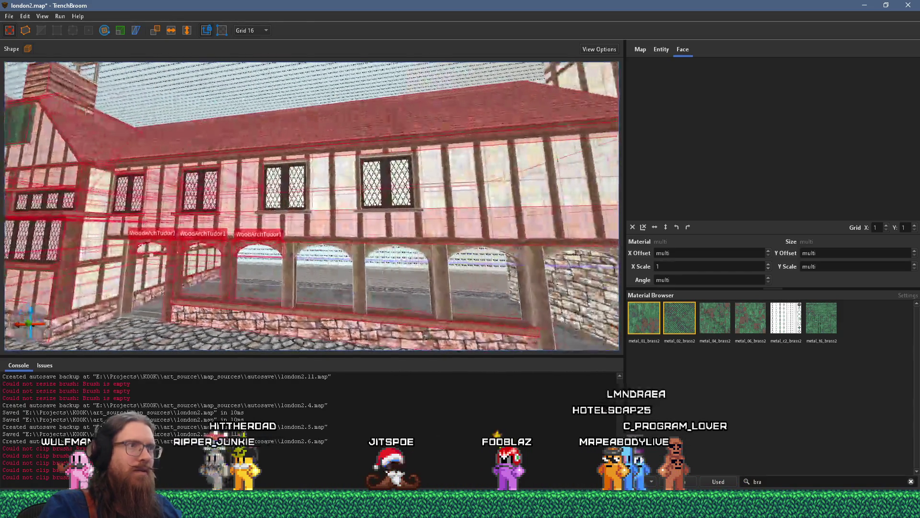
Step: Add the fourth arch, the upper wall section and the remaining WoodArchTudor1 arches to the selection
{"action": "left_click", "coordinate": [335, 235], "text": "ctrl"}
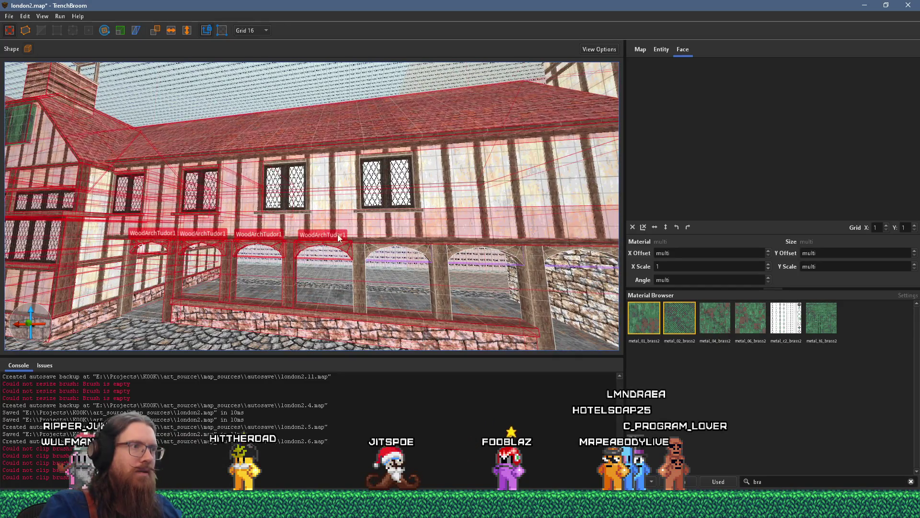
{"action": "left_click", "coordinate": [341, 194], "text": "ctrl"}
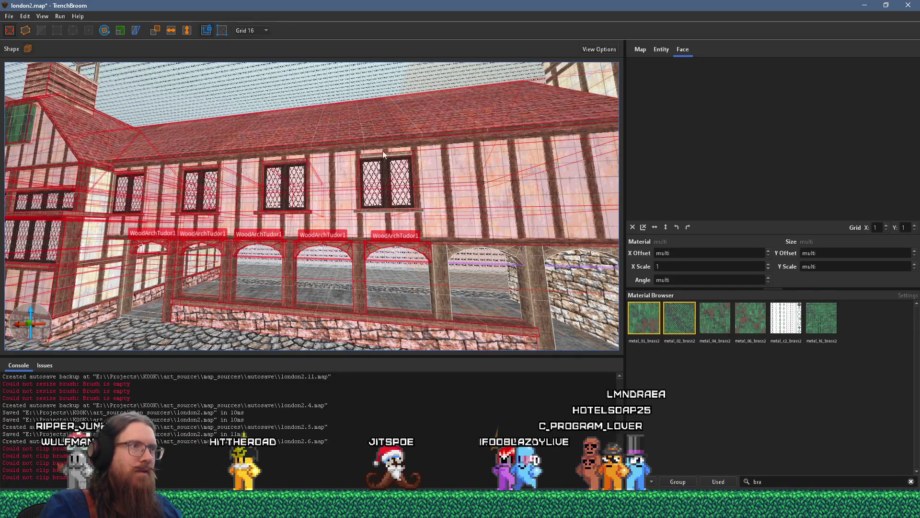
{"action": "left_click", "coordinate": [505, 242], "text": "ctrl"}
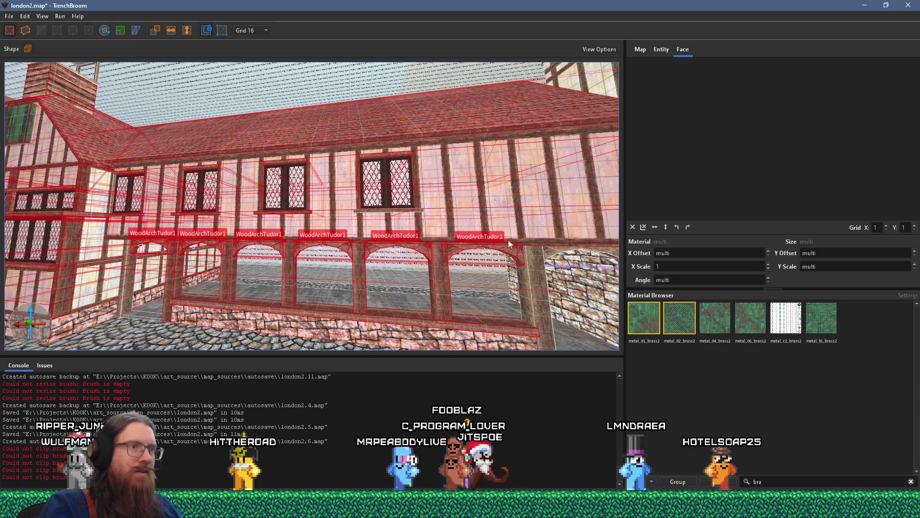
{"action": "left_click", "coordinate": [560, 251], "text": "ctrl"}
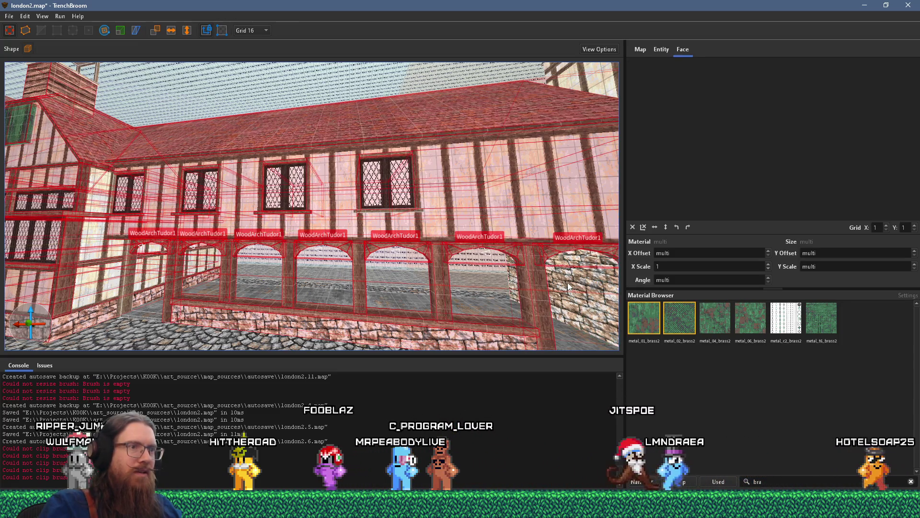
Step: Add the roof bell tower's front-left pillar to the selection and bring up its context menu
{"action": "mouse_move", "coordinate": [491, 278]}
{"action": "left_mouse_down"}
{"action": "mouse_move", "coordinate": [327, 171]}
{"action": "mouse_move", "coordinate": [400, 323]}
{"action": "left_mouse_up"}
{"action": "left_click_drag", "start_coordinate": [297, 289], "coordinate": [345, 301]}
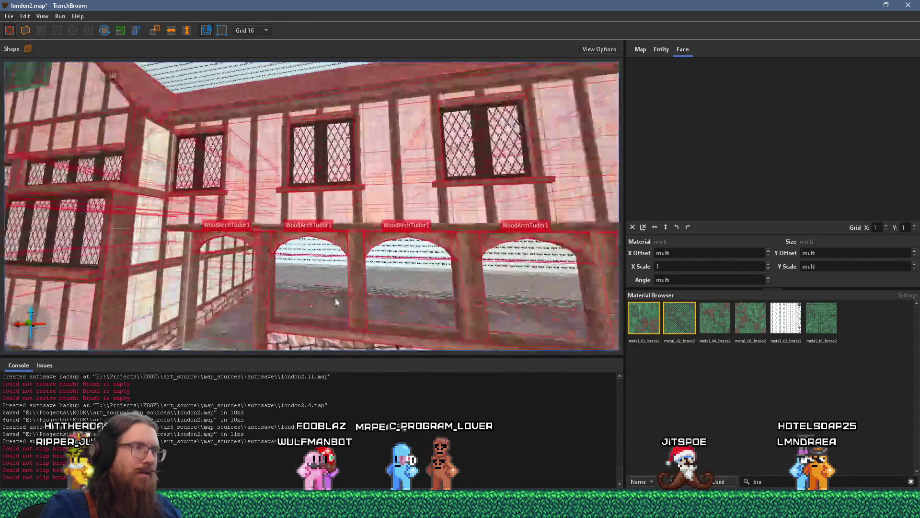
{"action": "left_click_drag", "start_coordinate": [284, 253], "coordinate": [315, 246]}
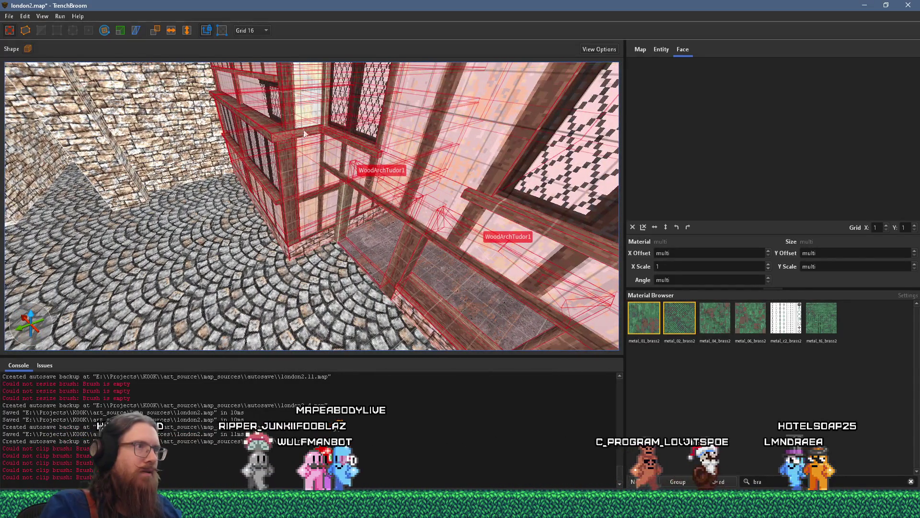
{"action": "mouse_move", "coordinate": [312, 102]}
{"action": "left_mouse_down"}
{"action": "mouse_move", "coordinate": [305, 280]}
{"action": "mouse_move", "coordinate": [433, 216]}
{"action": "mouse_move", "coordinate": [298, 280]}
{"action": "mouse_move", "coordinate": [346, 305]}
{"action": "mouse_move", "coordinate": [335, 249]}
{"action": "left_mouse_up"}
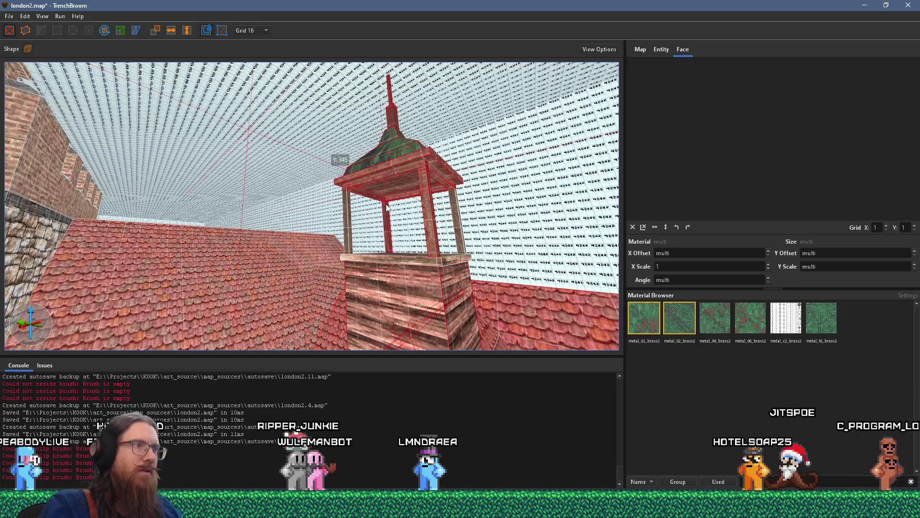
{"action": "left_click", "coordinate": [345, 229], "text": "ctrl"}
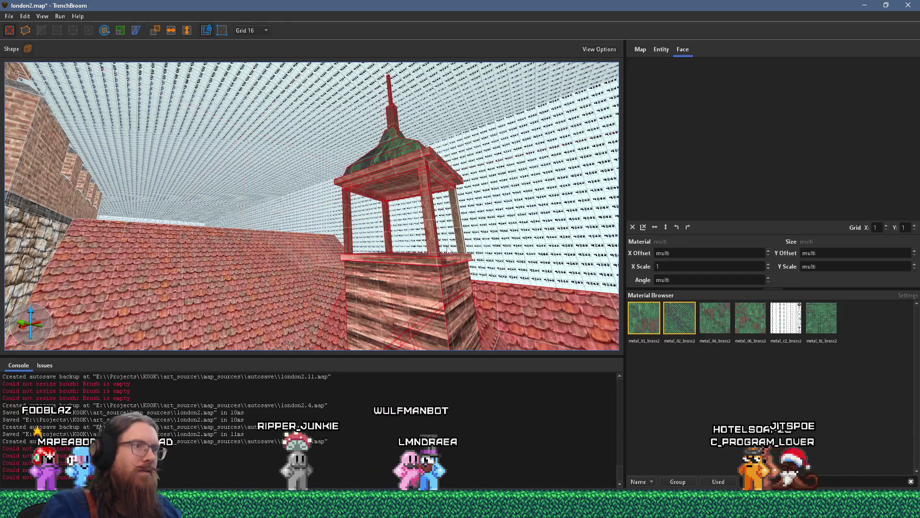
{"action": "mouse_move", "coordinate": [430, 222]}
{"action": "left_mouse_down"}
{"action": "mouse_move", "coordinate": [396, 249]}
{"action": "mouse_move", "coordinate": [432, 243]}
{"action": "mouse_move", "coordinate": [267, 243]}
{"action": "mouse_move", "coordinate": [331, 211]}
{"action": "mouse_move", "coordinate": [491, 222]}
{"action": "mouse_move", "coordinate": [128, 277]}
{"action": "mouse_move", "coordinate": [264, 225]}
{"action": "left_mouse_up"}
{"action": "right_click", "coordinate": [264, 225]}
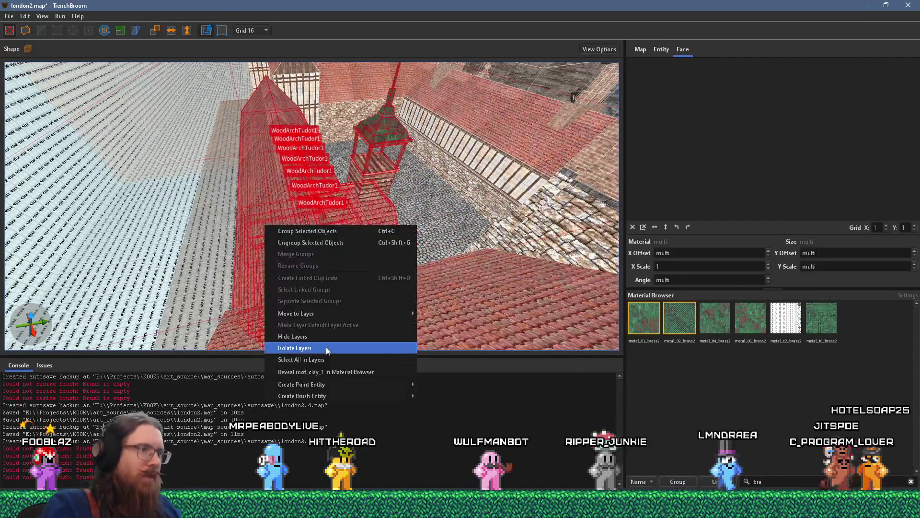
Step: Group the selected house pieces as MoutHouseBackBellTower
{"action": "left_click", "coordinate": [334, 231]}
{"action": "type", "text": "MoutHouseBackBellTower"}
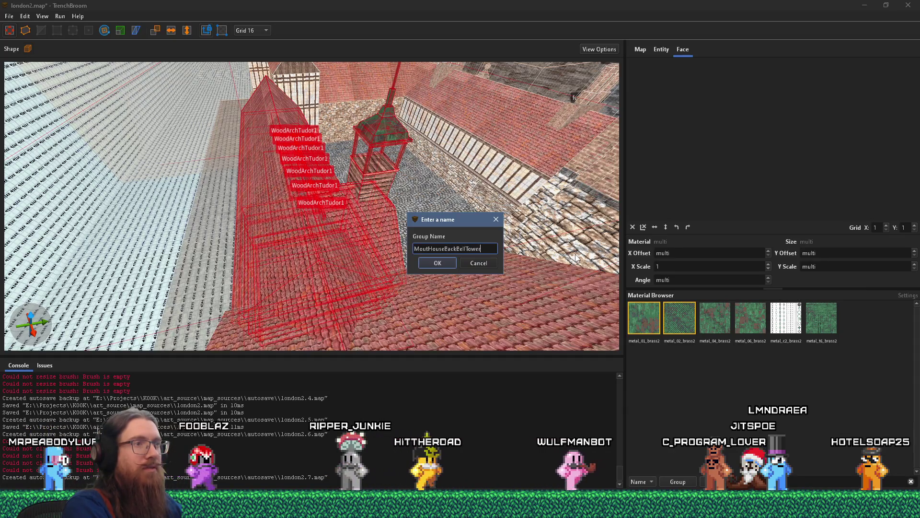
{"action": "key", "text": "Return"}
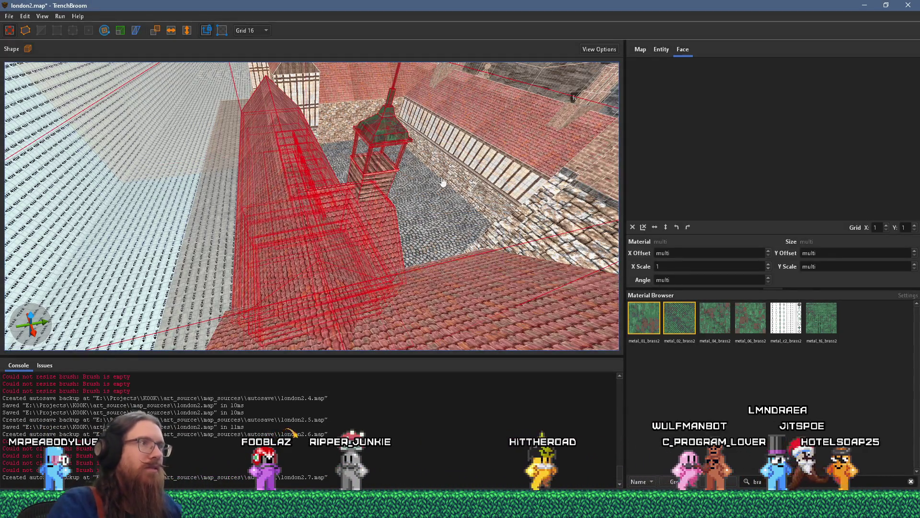
{"action": "scroll", "coordinate": [307, 200], "scroll_direction": "down", "scroll_amount": 3}
{"action": "scroll", "coordinate": [259, 183], "scroll_direction": "up", "scroll_amount": 5}
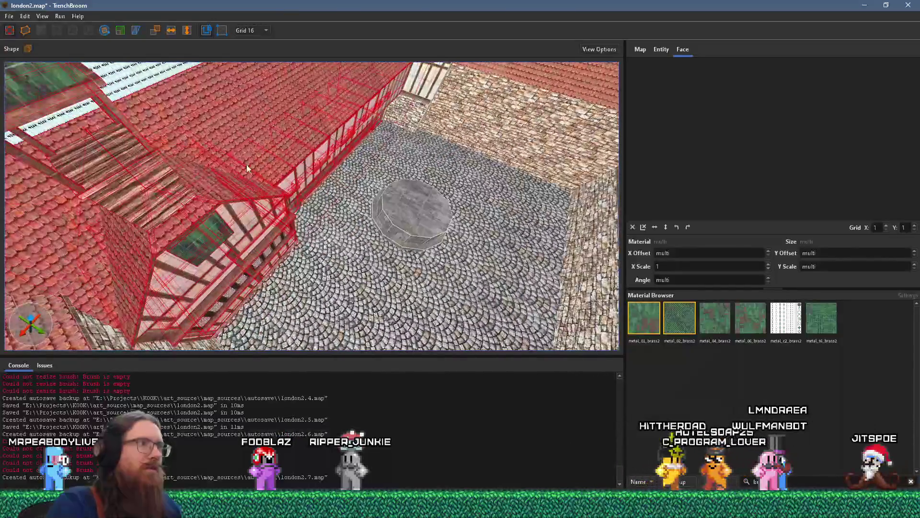
Step: Nudge the new group back and toward the camera, then reselect the whole building group
{"action": "key", "text": "Up"}
{"action": "key", "text": "Up"}
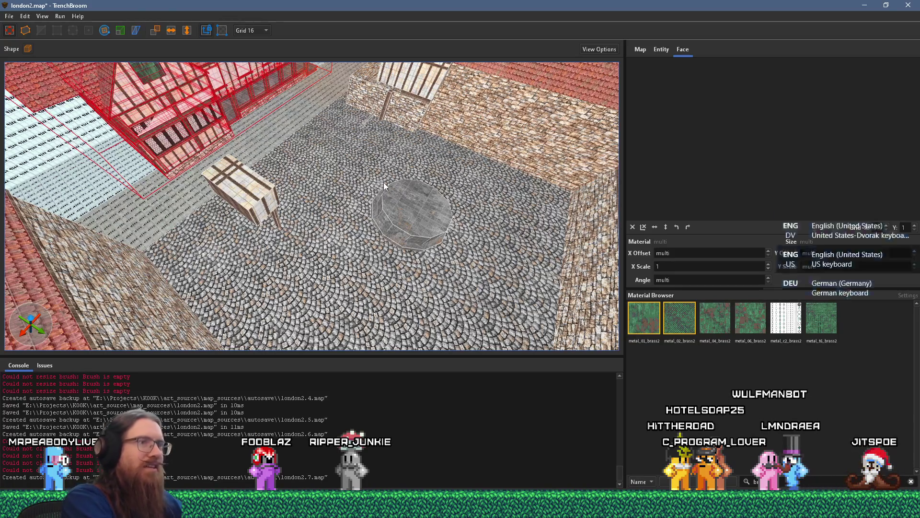
{"action": "key", "text": "super+space"}
{"action": "key", "text": "Down"}
{"action": "key", "text": "Down"}
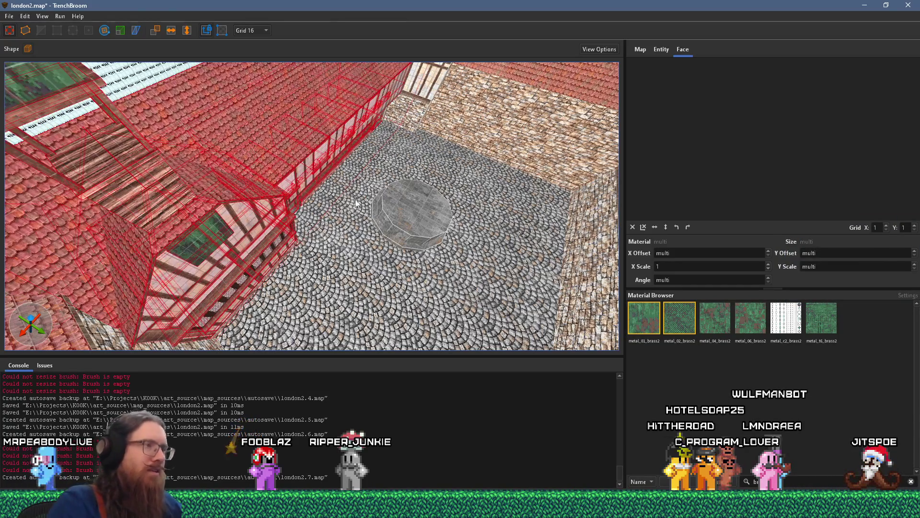
{"action": "scroll", "coordinate": [356, 203], "scroll_direction": "up", "scroll_amount": 10}
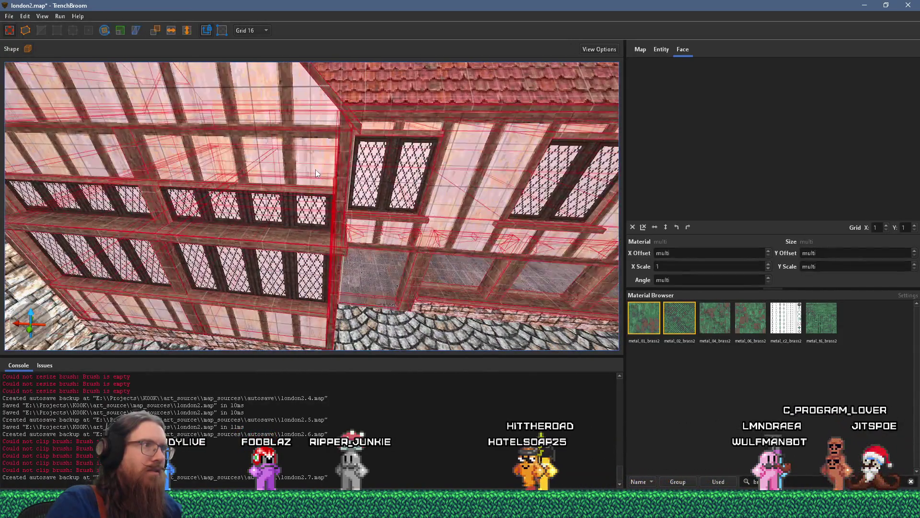
{"action": "left_click_drag", "start_coordinate": [315, 169], "coordinate": [252, 143]}
{"action": "scroll", "coordinate": [252, 144], "scroll_direction": "down", "scroll_amount": 10}
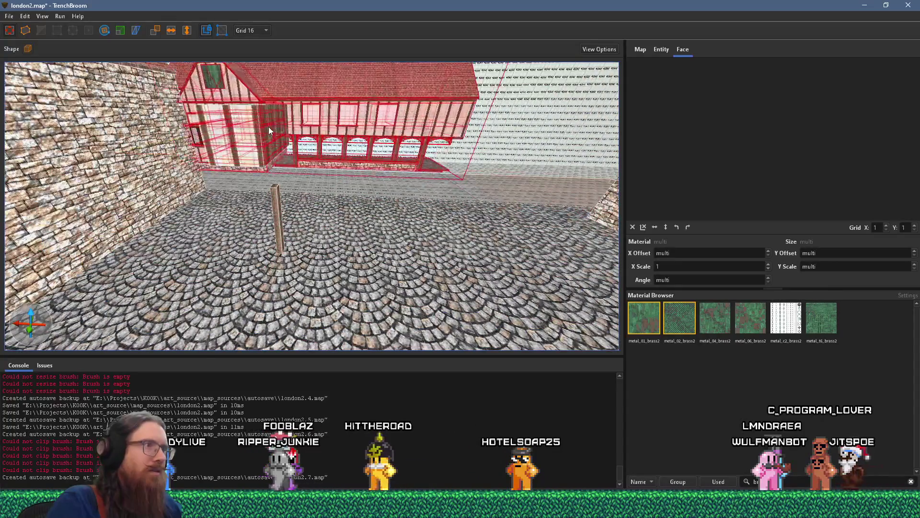
{"action": "left_click", "coordinate": [270, 128]}
{"action": "left_click", "coordinate": [270, 129]}
{"action": "scroll", "coordinate": [270, 130], "scroll_direction": "up", "scroll_amount": 8}
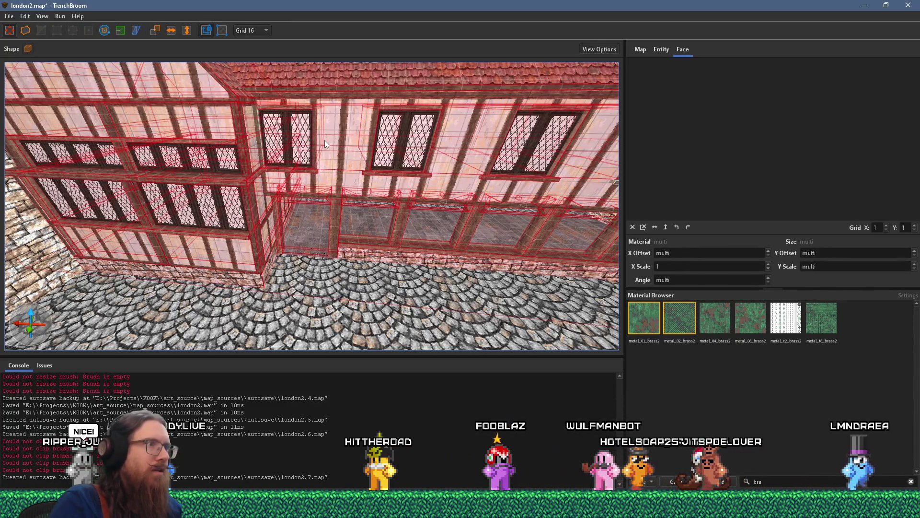
Step: Add the loose window piece to group MoutHouseBackBellTower
{"action": "right_click", "coordinate": [324, 139]}
{"action": "scroll", "coordinate": [228, 171], "scroll_direction": "up", "scroll_amount": 3}
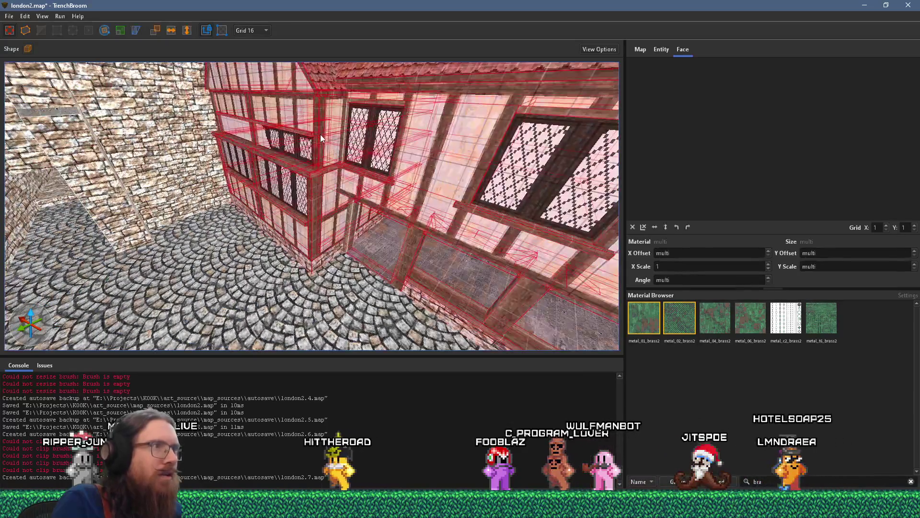
{"action": "left_click", "coordinate": [336, 139]}
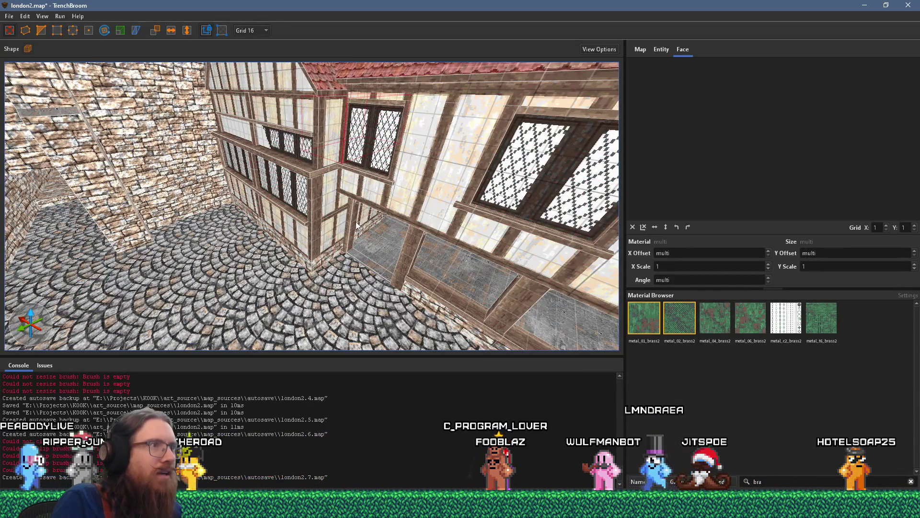
{"action": "right_click", "coordinate": [424, 177]}
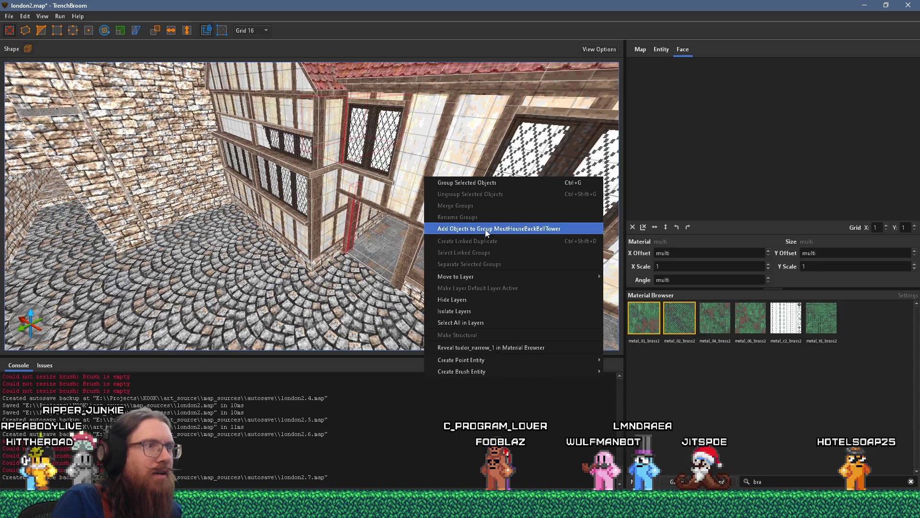
{"action": "left_click", "coordinate": [485, 229]}
Step: Add the window-sill beam to MoutHouseBackBellTower and move the displaced group back into place
{"action": "scroll", "coordinate": [406, 243], "scroll_direction": "down", "scroll_amount": 10}
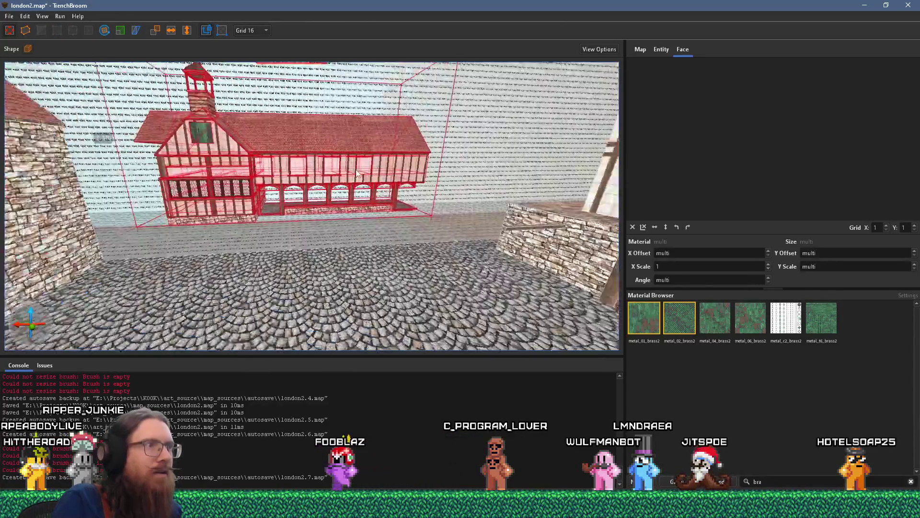
{"action": "left_click_drag", "start_coordinate": [357, 173], "coordinate": [397, 173]}
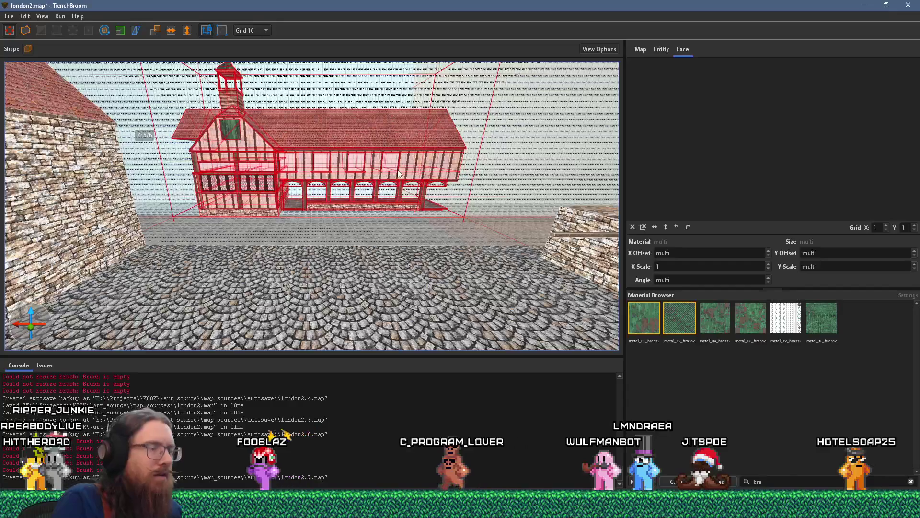
{"action": "scroll", "coordinate": [398, 168], "scroll_direction": "up", "scroll_amount": 5}
{"action": "scroll", "coordinate": [386, 232], "scroll_direction": "up", "scroll_amount": 2}
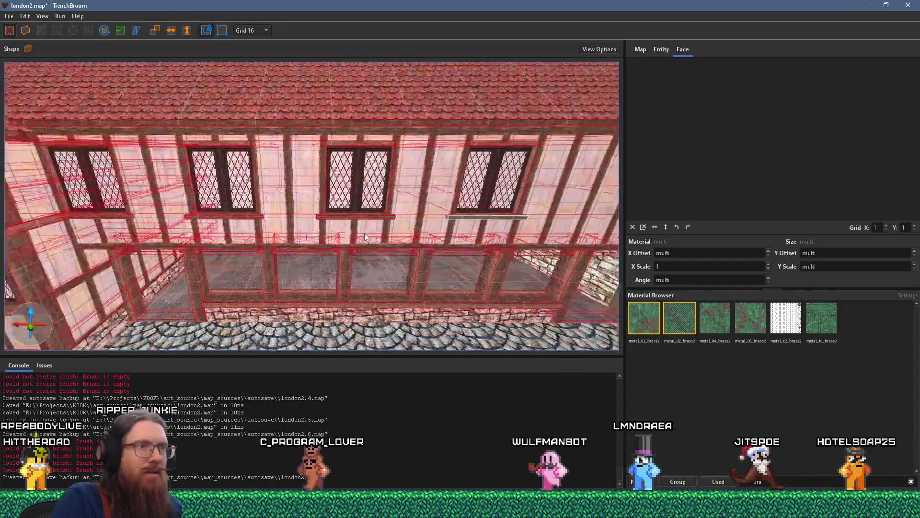
{"action": "left_click", "coordinate": [381, 224]}
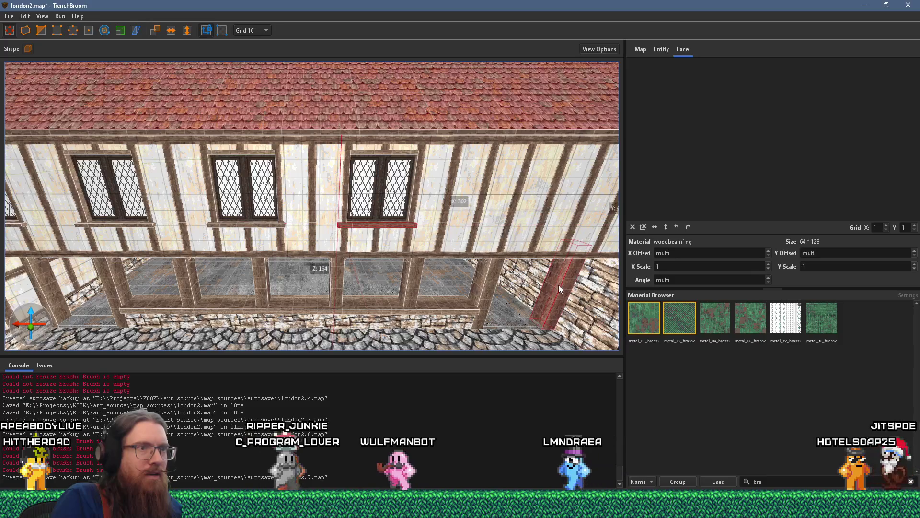
{"action": "right_click", "coordinate": [522, 209]}
{"action": "left_click", "coordinate": [584, 265]}
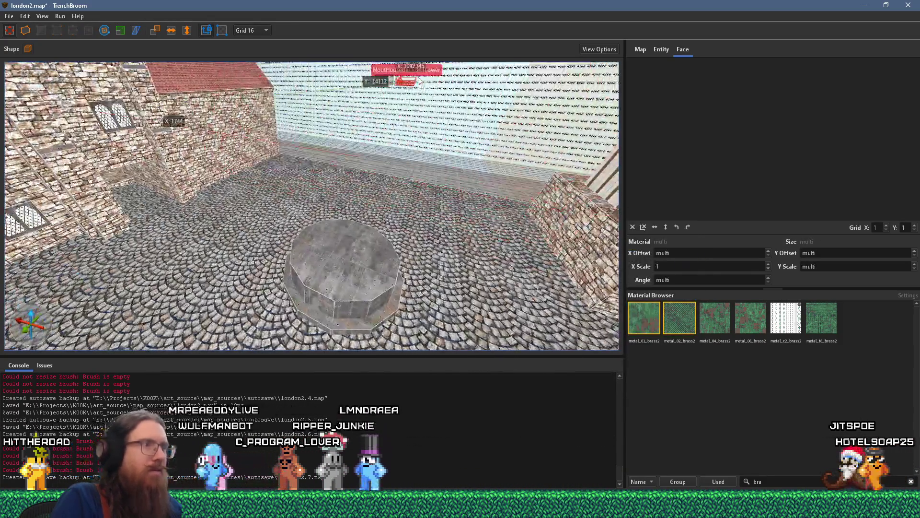
{"action": "left_click_drag", "start_coordinate": [419, 81], "coordinate": [416, 151]}
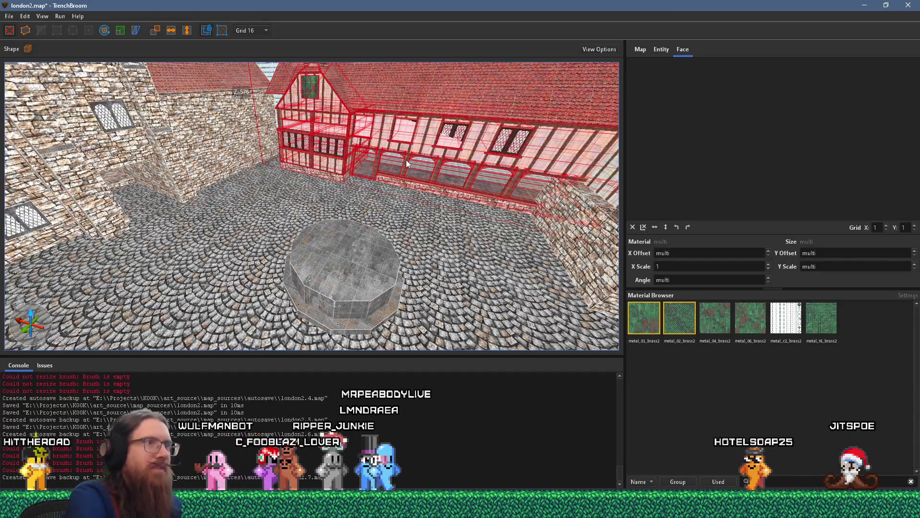
{"action": "key", "text": "super+space"}
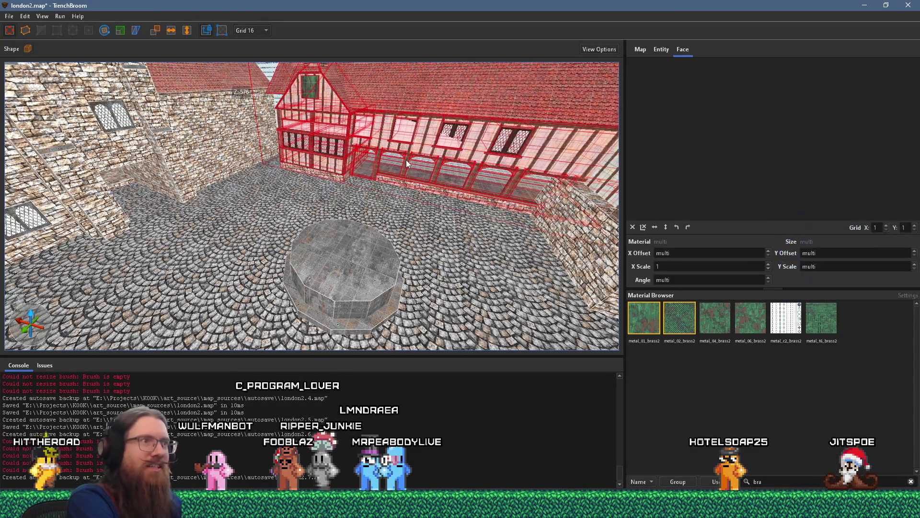
Step: Shift the group left, view its roof from above, and check the grid size options
{"action": "key", "text": "Left"}
{"action": "mouse_move", "coordinate": [268, 197]}
{"action": "left_mouse_down"}
{"action": "mouse_move", "coordinate": [348, 237]}
{"action": "mouse_move", "coordinate": [323, 220]}
{"action": "mouse_move", "coordinate": [357, 211]}
{"action": "mouse_move", "coordinate": [271, 244]}
{"action": "mouse_move", "coordinate": [320, 234]}
{"action": "mouse_move", "coordinate": [317, 217]}
{"action": "left_mouse_up"}
{"action": "left_click", "coordinate": [266, 30]}
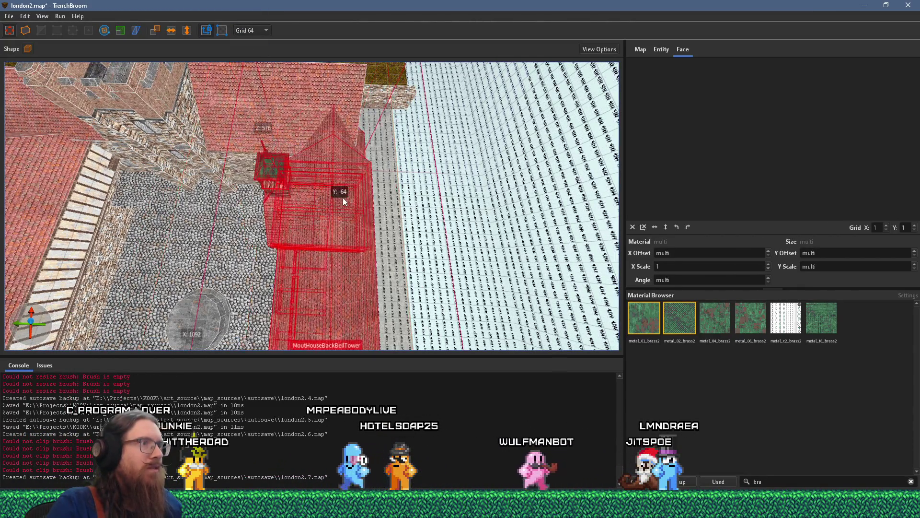
{"action": "scroll", "coordinate": [359, 200], "scroll_direction": "up", "scroll_amount": 3}
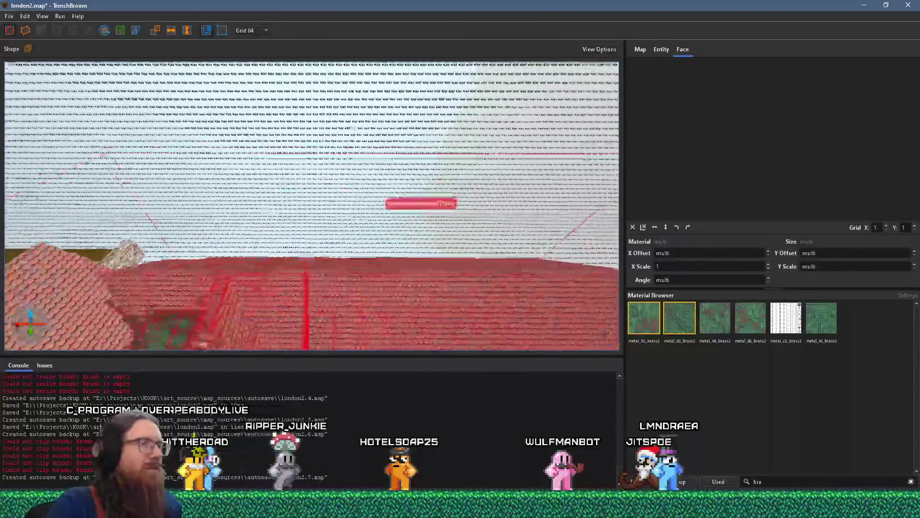
{"action": "scroll", "coordinate": [319, 303], "scroll_direction": "down", "scroll_amount": 5}
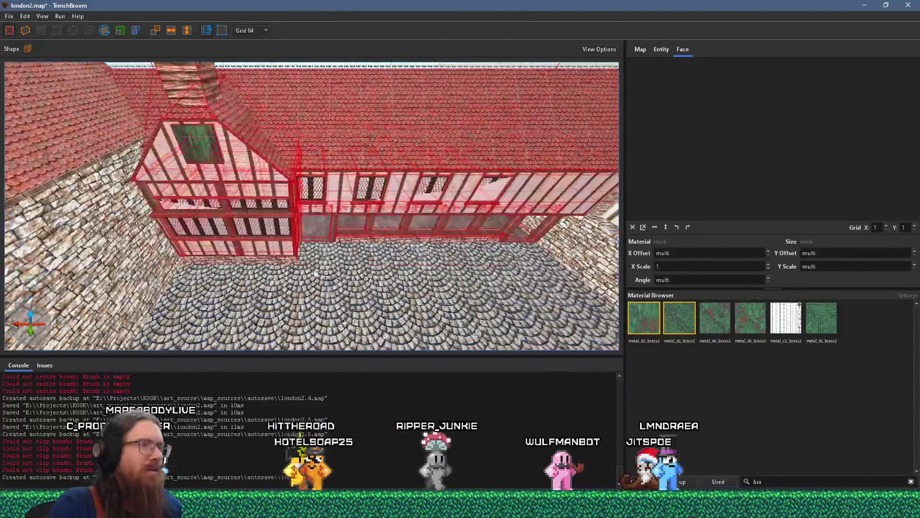
Step: Fly around the timber house with WASD, ending on the neighbouring stone building's brushes
{"action": "key", "text": "d"}
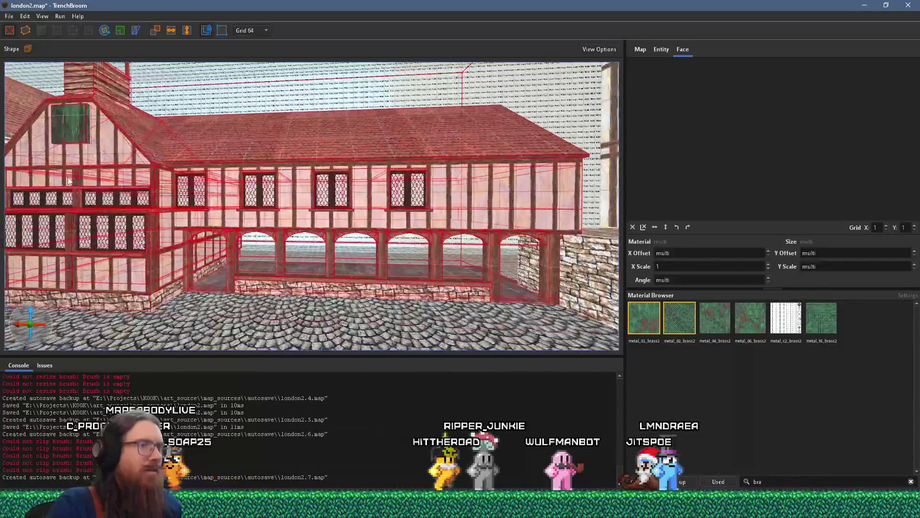
{"action": "key", "text": "a"}
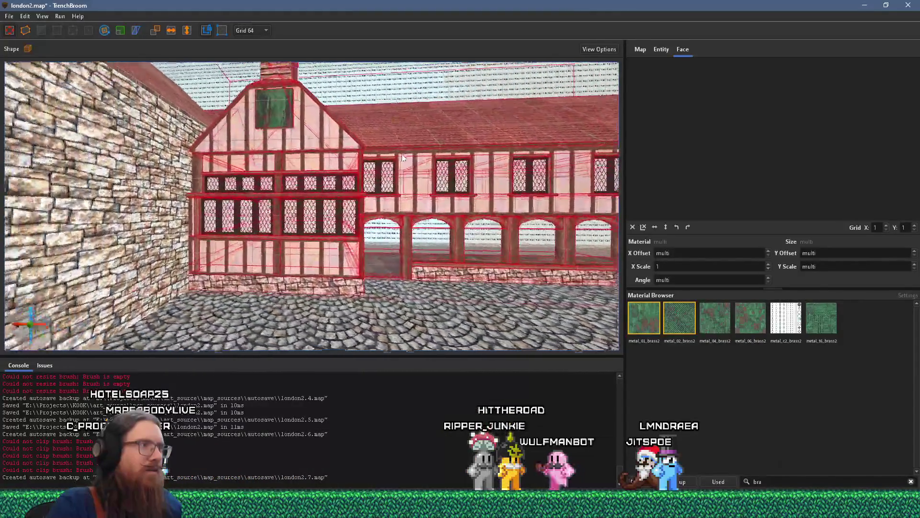
{"action": "key", "text": "w"}
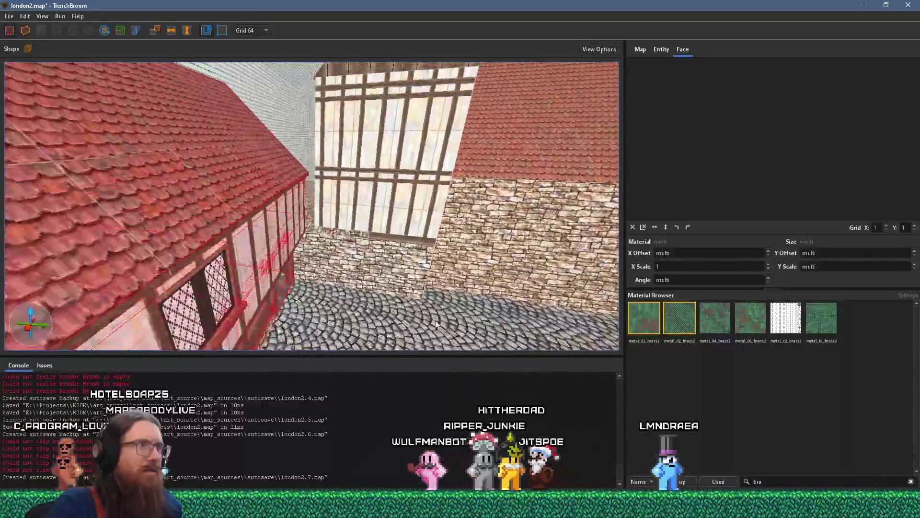
{"action": "key", "text": "a"}
{"action": "key", "text": "d"}
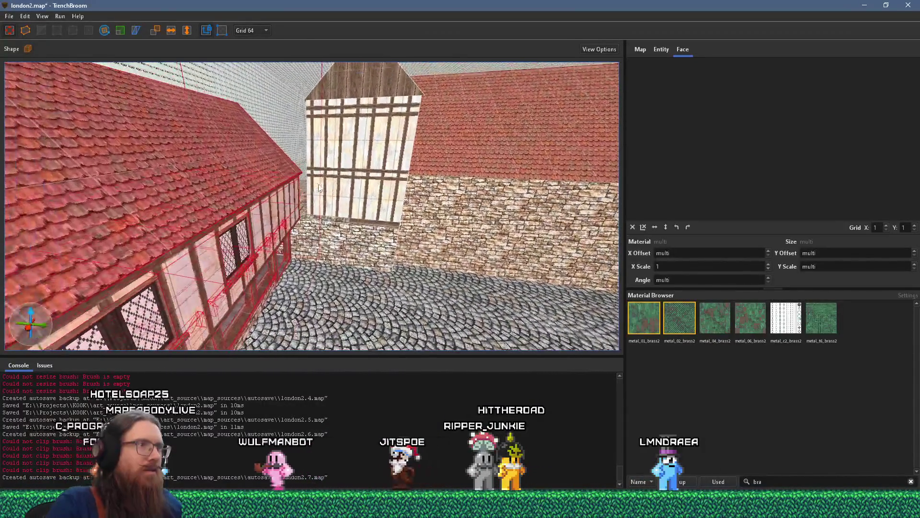
{"action": "key", "text": "s"}
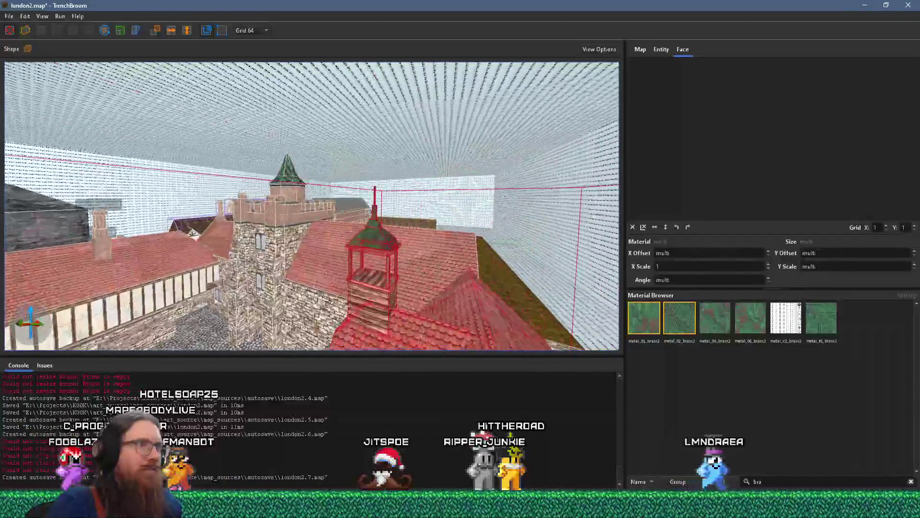
{"action": "key", "text": "w"}
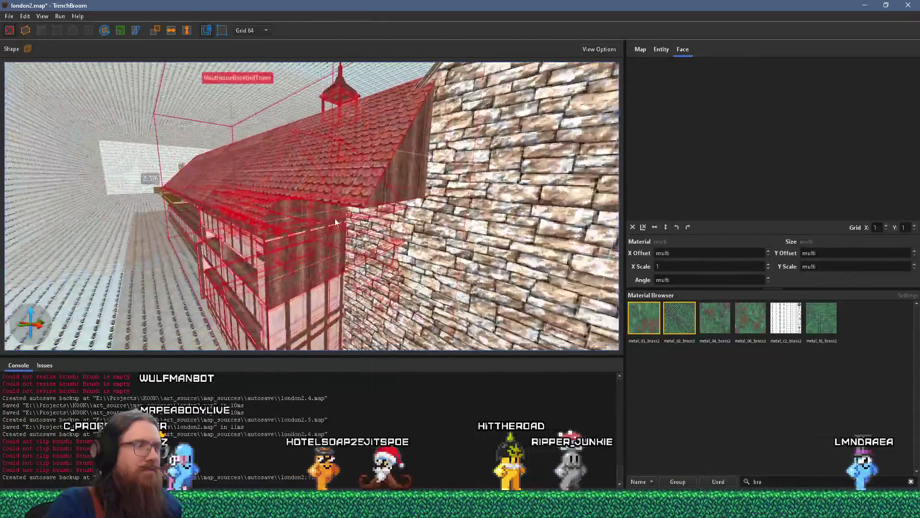
{"action": "key", "text": "s"}
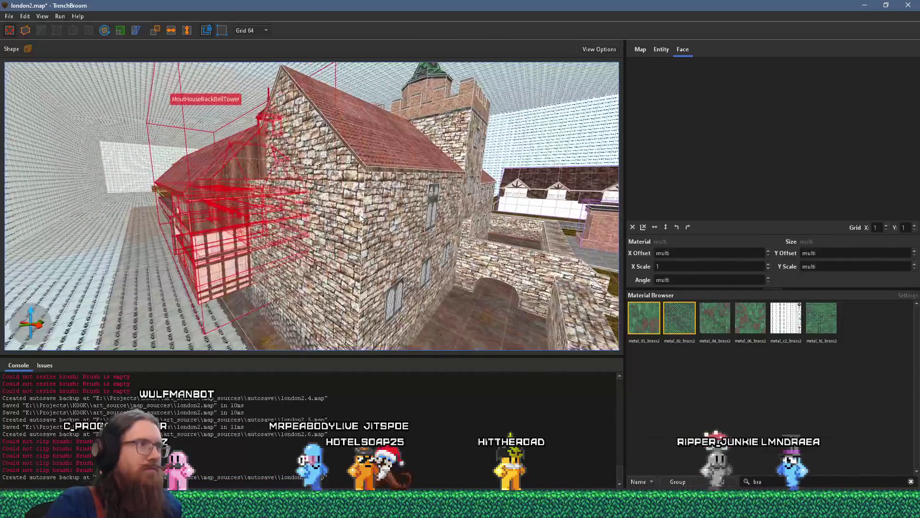
{"action": "left_click", "coordinate": [312, 338]}
Step: Select the stone building brushes and stretch the tiled roof down, growing its Y size from 484 to 624
{"action": "left_click", "coordinate": [314, 128], "text": "ctrl"}
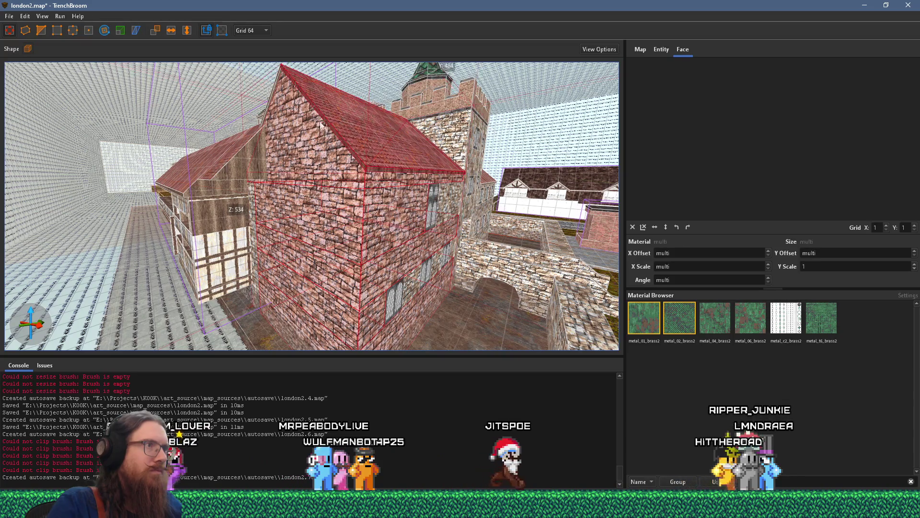
{"action": "key", "text": "w"}
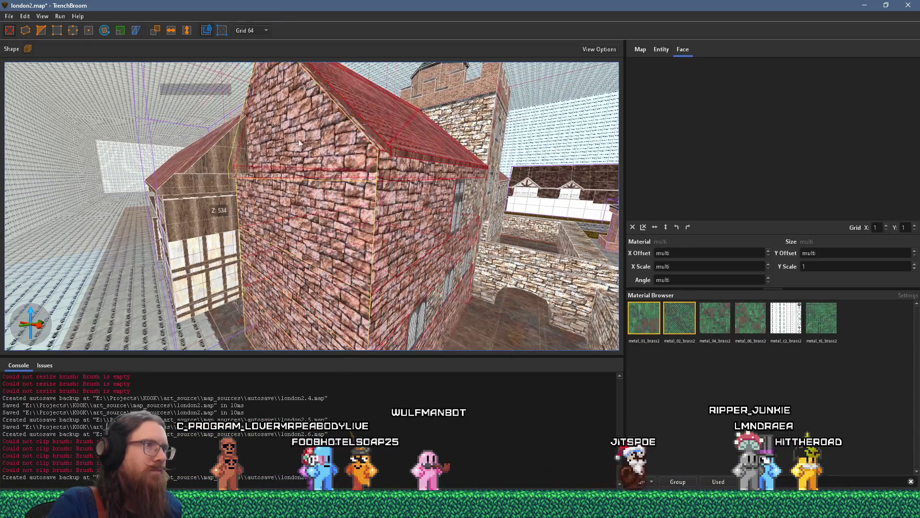
{"action": "mouse_move", "coordinate": [188, 156]}
{"action": "left_mouse_down"}
{"action": "mouse_move", "coordinate": [289, 174]}
{"action": "mouse_move", "coordinate": [530, 248]}
{"action": "mouse_move", "coordinate": [473, 160]}
{"action": "mouse_move", "coordinate": [565, 286]}
{"action": "mouse_move", "coordinate": [402, 125]}
{"action": "mouse_move", "coordinate": [388, 169]}
{"action": "mouse_move", "coordinate": [224, 221]}
{"action": "left_mouse_up"}
{"action": "left_click", "coordinate": [271, 204], "text": "shift"}
{"action": "key", "text": "ctrl+z"}
{"action": "left_click_drag", "start_coordinate": [264, 201], "coordinate": [274, 248]}
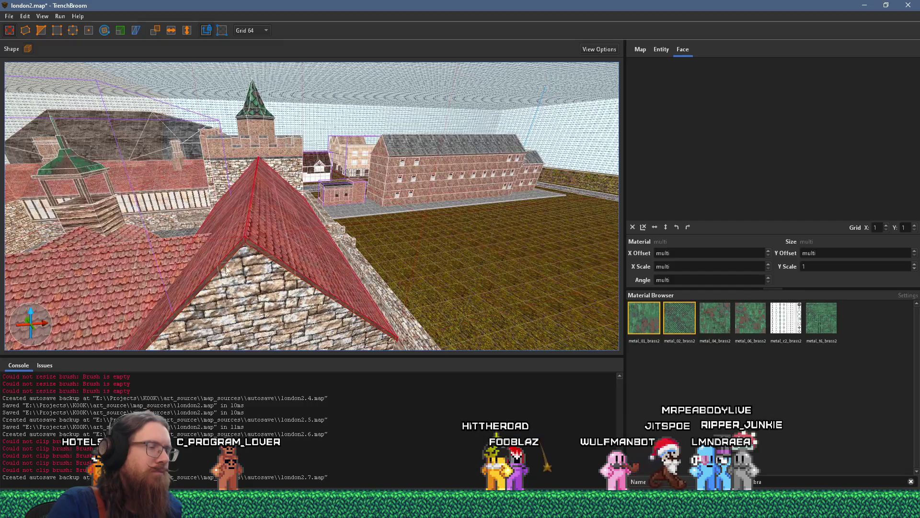
{"action": "scroll", "coordinate": [365, 172], "scroll_direction": "up", "scroll_amount": 10}
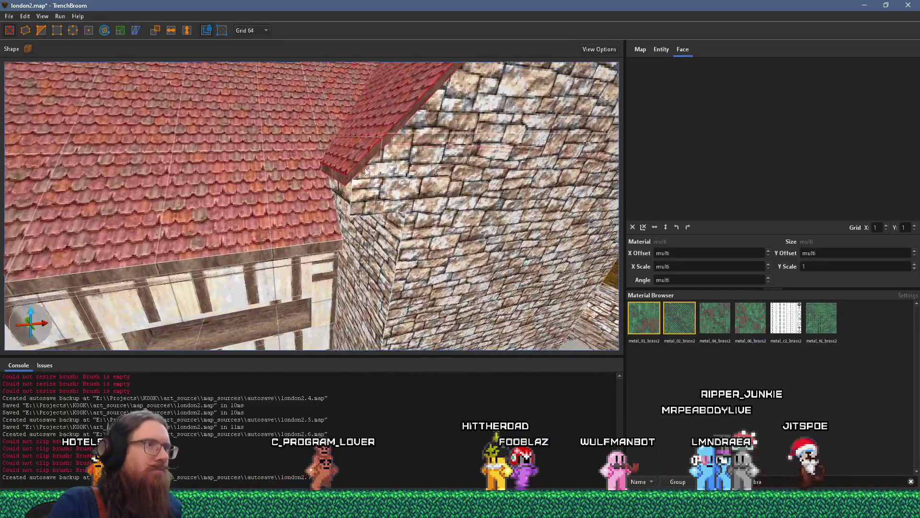
{"action": "scroll", "coordinate": [368, 169], "scroll_direction": "up", "scroll_amount": 5}
Step: Orbit around the courtyard to check the extended roof against the stone building and tower
{"action": "mouse_move", "coordinate": [326, 209]}
{"action": "left_mouse_down"}
{"action": "mouse_move", "coordinate": [508, 311]}
{"action": "mouse_move", "coordinate": [295, 200]}
{"action": "mouse_move", "coordinate": [318, 225]}
{"action": "mouse_move", "coordinate": [415, 267]}
{"action": "left_mouse_up"}
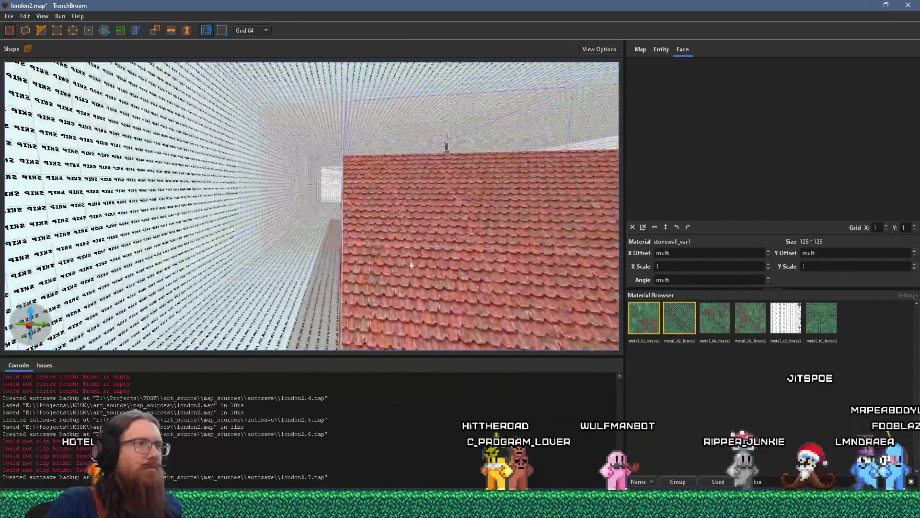
{"action": "left_click_drag", "start_coordinate": [403, 222], "coordinate": [312, 239]}
{"action": "mouse_move", "coordinate": [199, 233]}
{"action": "left_mouse_down"}
{"action": "mouse_move", "coordinate": [230, 224]}
{"action": "mouse_move", "coordinate": [321, 282]}
{"action": "mouse_move", "coordinate": [464, 341]}
{"action": "left_mouse_up"}
{"action": "mouse_move", "coordinate": [386, 252]}
{"action": "left_mouse_down"}
{"action": "mouse_move", "coordinate": [442, 232]}
{"action": "mouse_move", "coordinate": [283, 194]}
{"action": "left_mouse_up"}
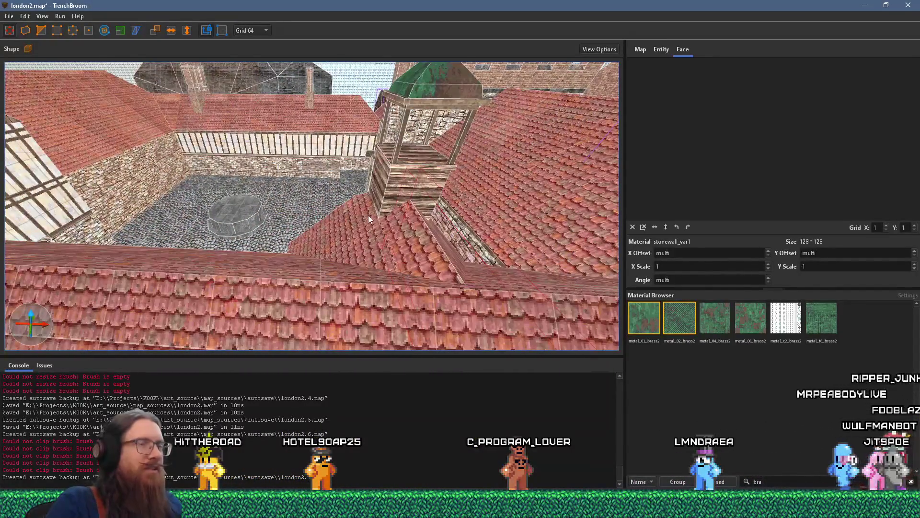
{"action": "left_click_drag", "start_coordinate": [200, 187], "coordinate": [75, 214]}
{"action": "mouse_move", "coordinate": [131, 236]}
{"action": "left_mouse_down"}
{"action": "mouse_move", "coordinate": [295, 228]}
{"action": "mouse_move", "coordinate": [230, 207]}
{"action": "left_mouse_up"}
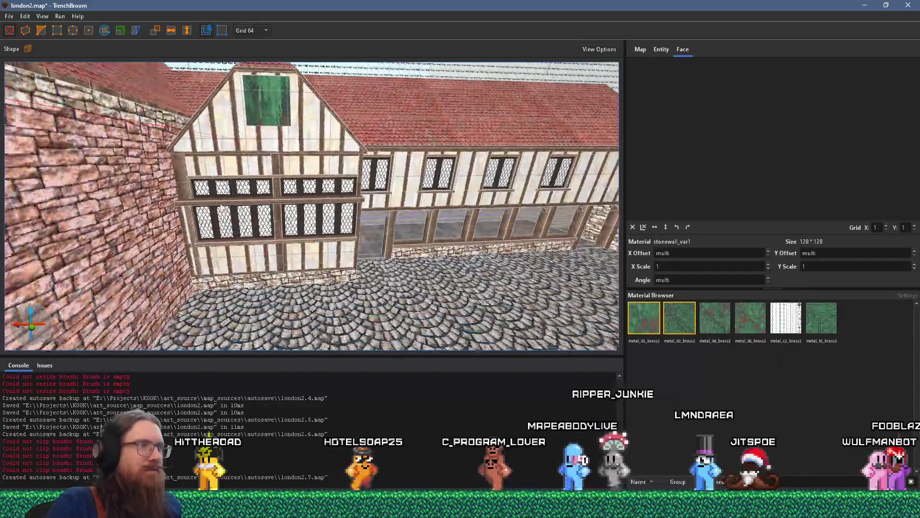
{"action": "left_click_drag", "start_coordinate": [165, 196], "coordinate": [296, 229]}
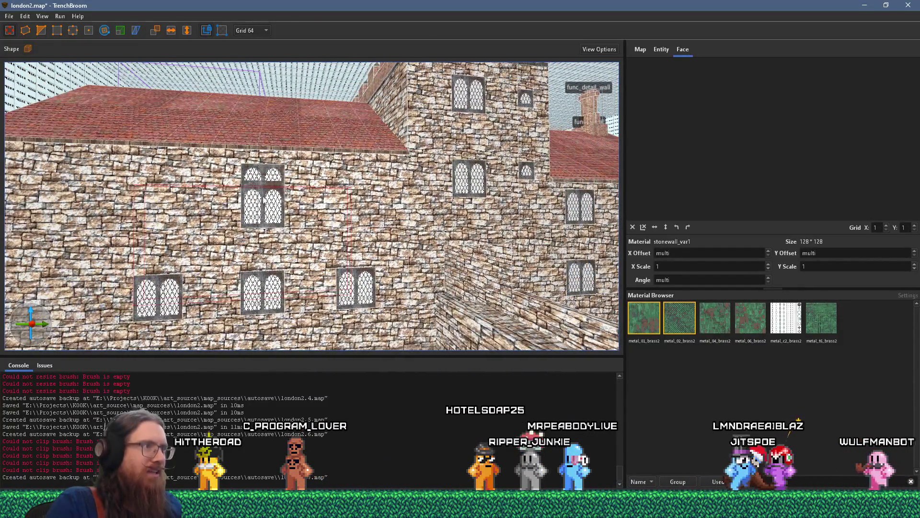
{"action": "mouse_move", "coordinate": [279, 210]}
{"action": "left_mouse_down"}
{"action": "mouse_move", "coordinate": [213, 211]}
{"action": "mouse_move", "coordinate": [232, 224]}
{"action": "mouse_move", "coordinate": [165, 246]}
{"action": "mouse_move", "coordinate": [311, 197]}
{"action": "mouse_move", "coordinate": [75, 197]}
{"action": "mouse_move", "coordinate": [444, 107]}
{"action": "mouse_move", "coordinate": [431, 229]}
{"action": "mouse_move", "coordinate": [185, 267]}
{"action": "mouse_move", "coordinate": [219, 223]}
{"action": "mouse_move", "coordinate": [272, 277]}
{"action": "left_mouse_up"}
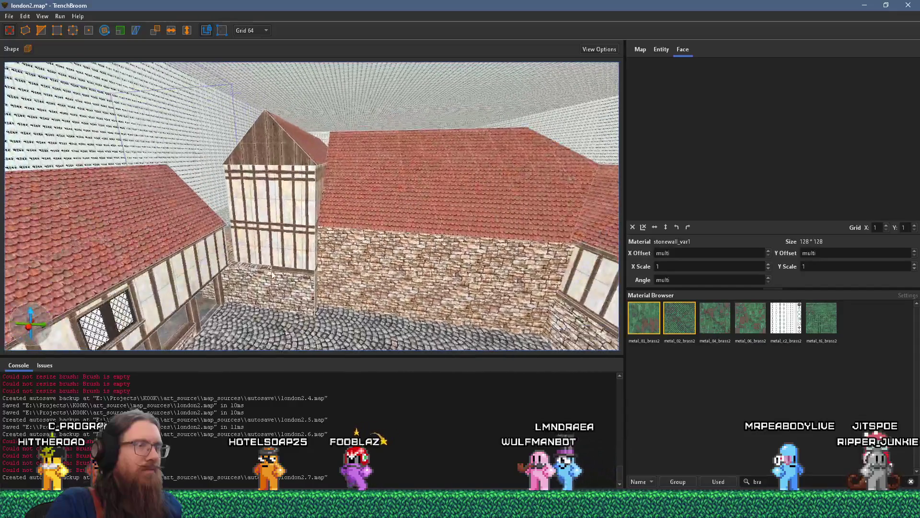
{"action": "mouse_move", "coordinate": [301, 225]}
{"action": "left_mouse_down"}
{"action": "mouse_move", "coordinate": [334, 98]}
{"action": "mouse_move", "coordinate": [344, 93]}
{"action": "mouse_move", "coordinate": [331, 170]}
{"action": "mouse_move", "coordinate": [452, 146]}
{"action": "left_mouse_up"}
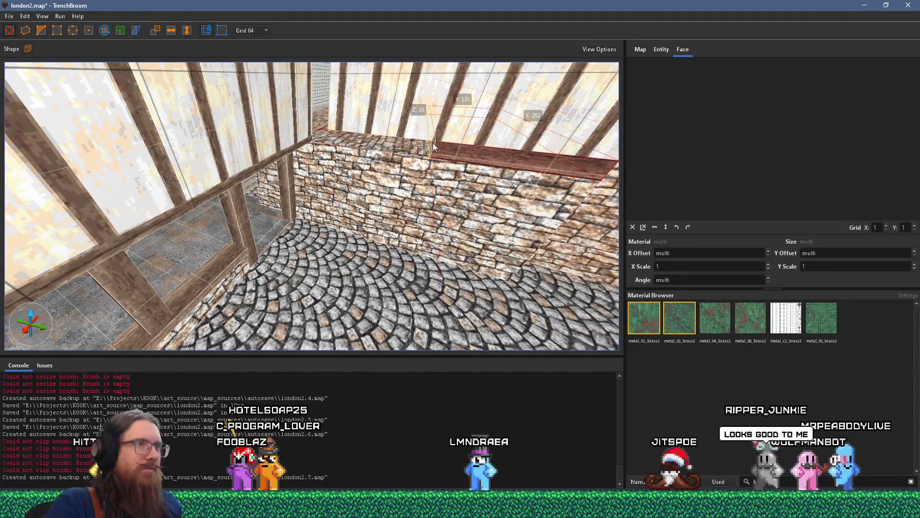
{"action": "mouse_move", "coordinate": [384, 114]}
{"action": "left_mouse_down"}
{"action": "mouse_move", "coordinate": [354, 257]}
{"action": "mouse_move", "coordinate": [341, 169]}
{"action": "mouse_move", "coordinate": [340, 281]}
{"action": "left_mouse_up"}
{"action": "key", "text": "alt+Tab"}
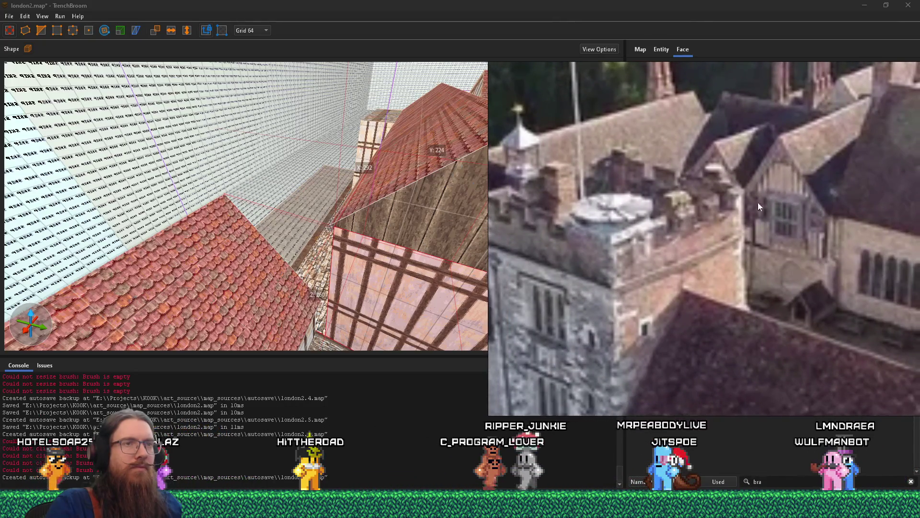
{"action": "left_click", "coordinate": [384, 209]}
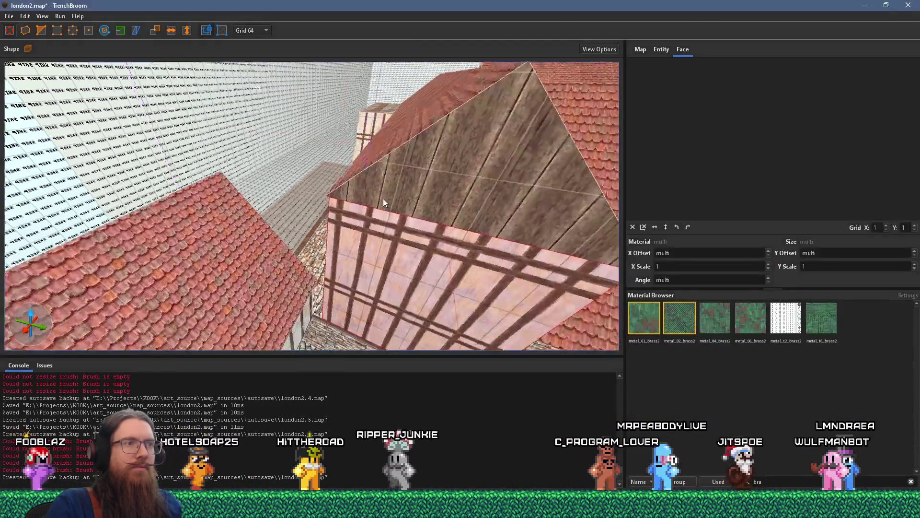
Step: Fly the camera past the timber walls and cobbled lane to the gabled roof
{"action": "key", "text": "s"}
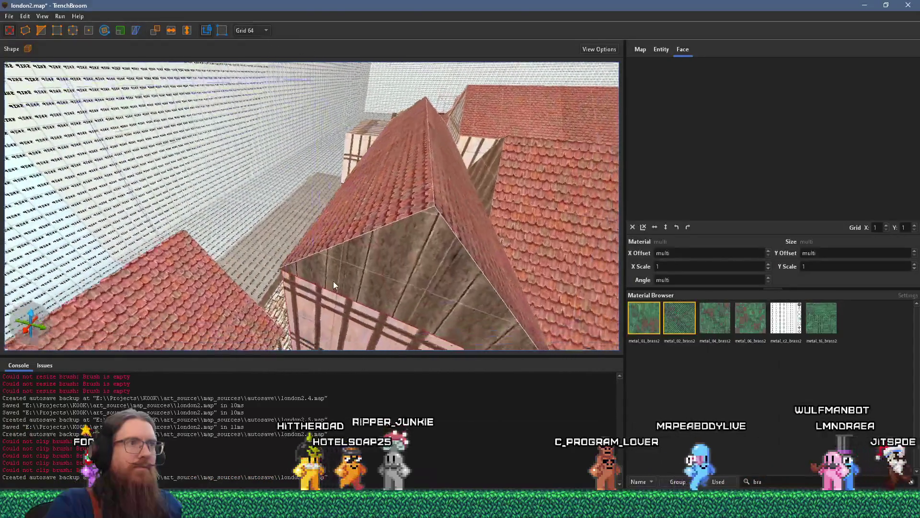
{"action": "key", "text": "w"}
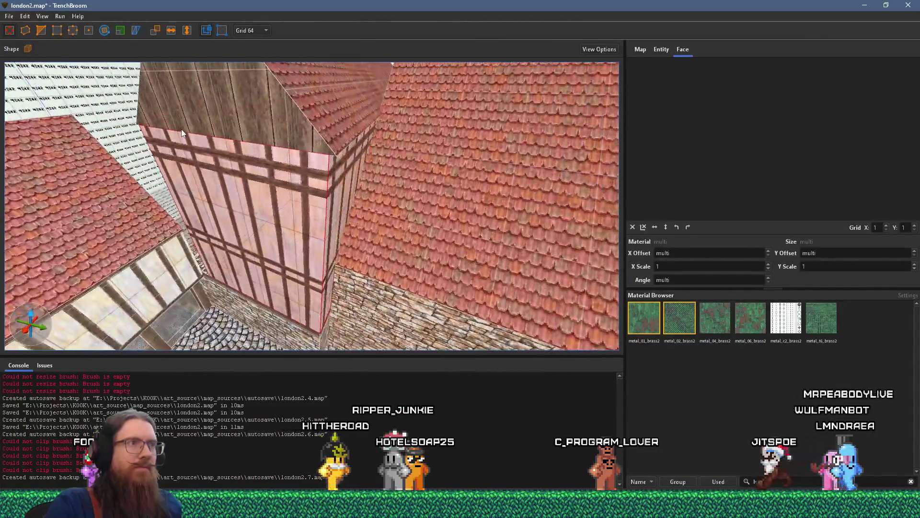
{"action": "key", "text": "s"}
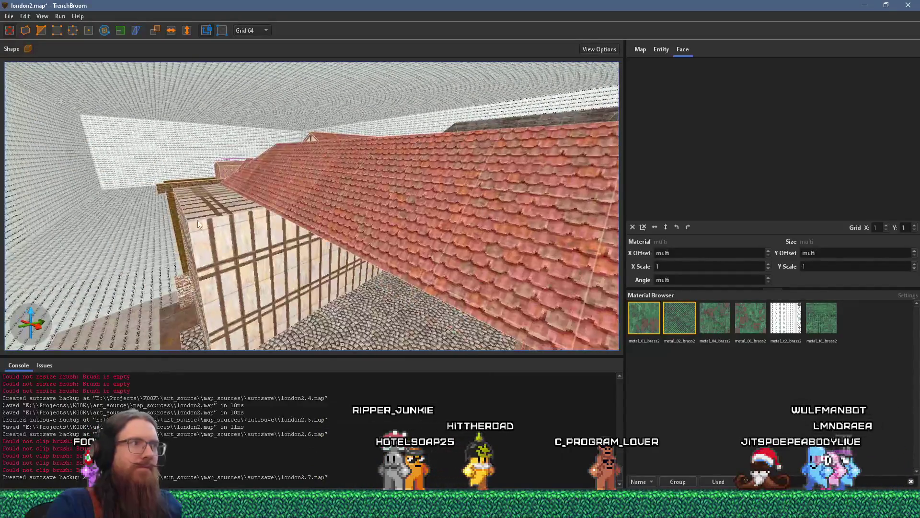
{"action": "key", "text": "w"}
{"action": "key", "text": "s"}
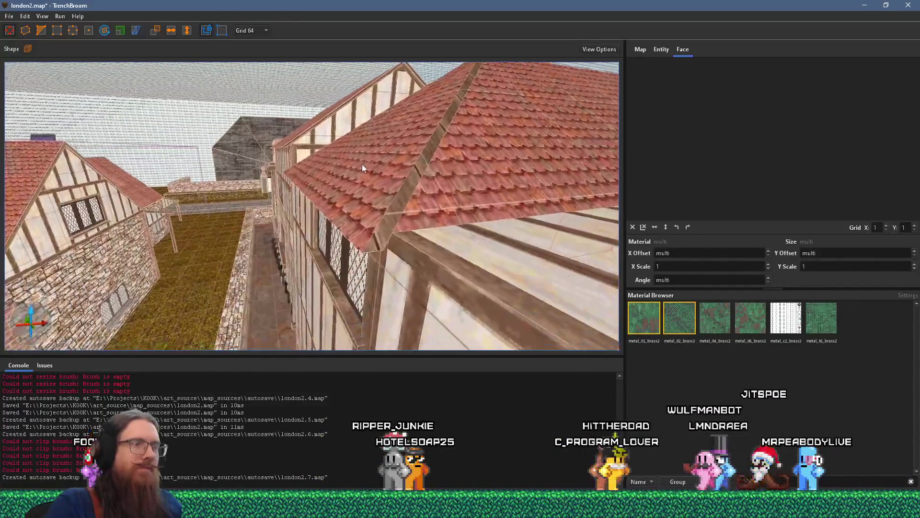
{"action": "key", "text": "w"}
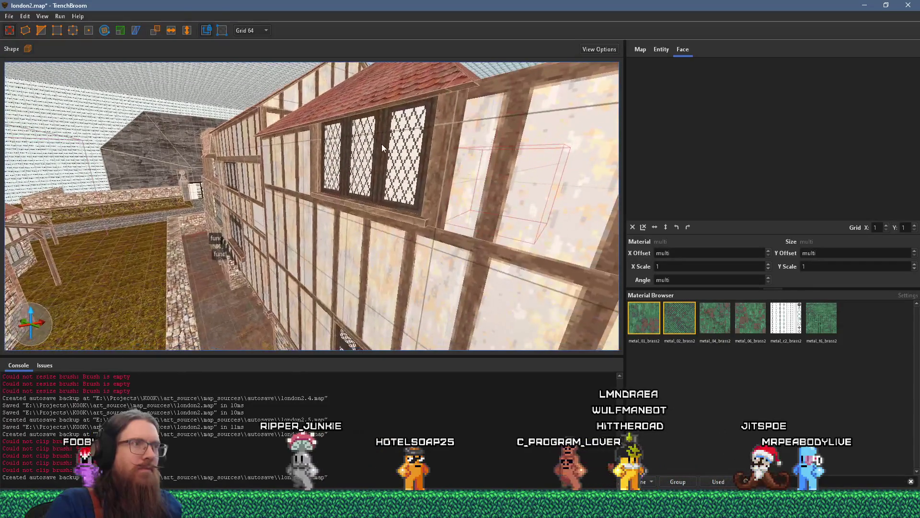
{"action": "key", "text": "w"}
{"action": "key", "text": "s"}
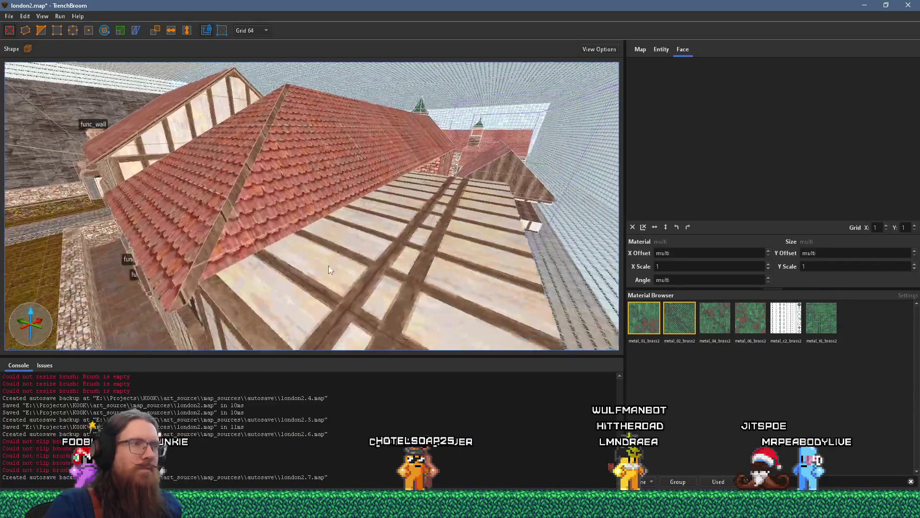
{"action": "key", "text": "w"}
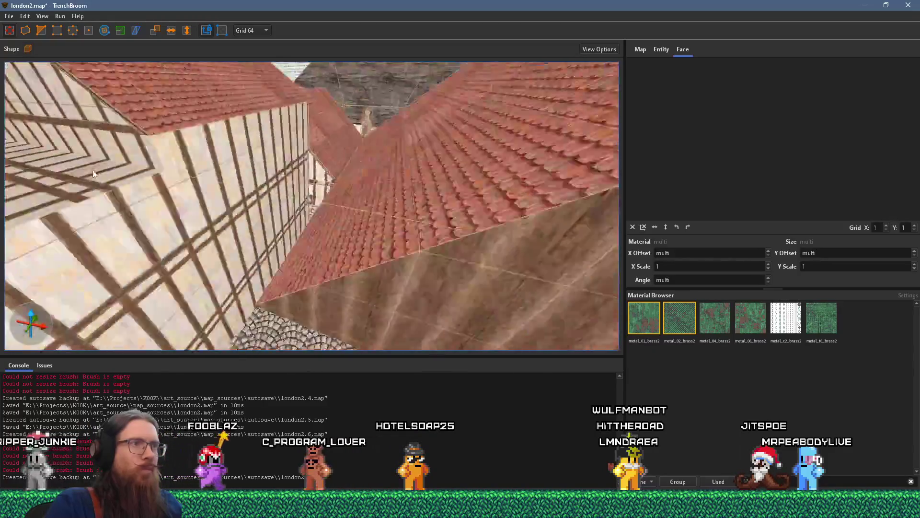
{"action": "key", "text": "w"}
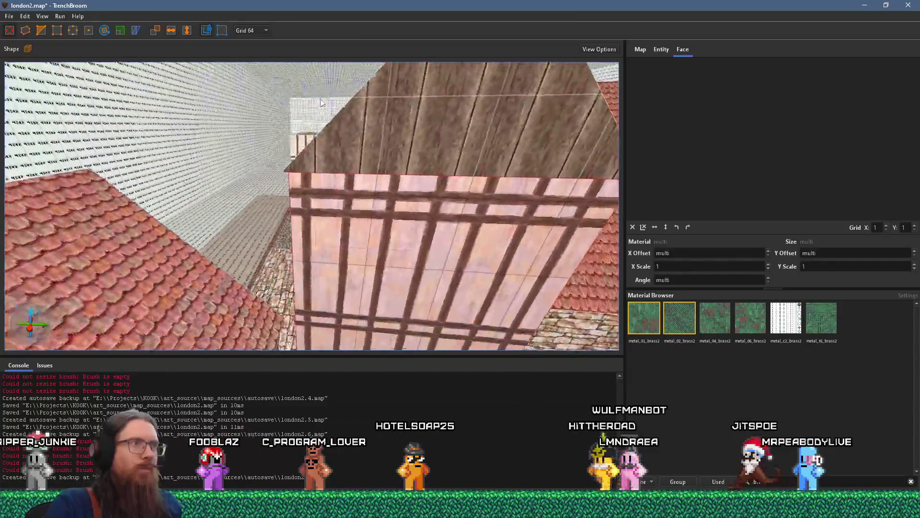
{"action": "key", "text": "w"}
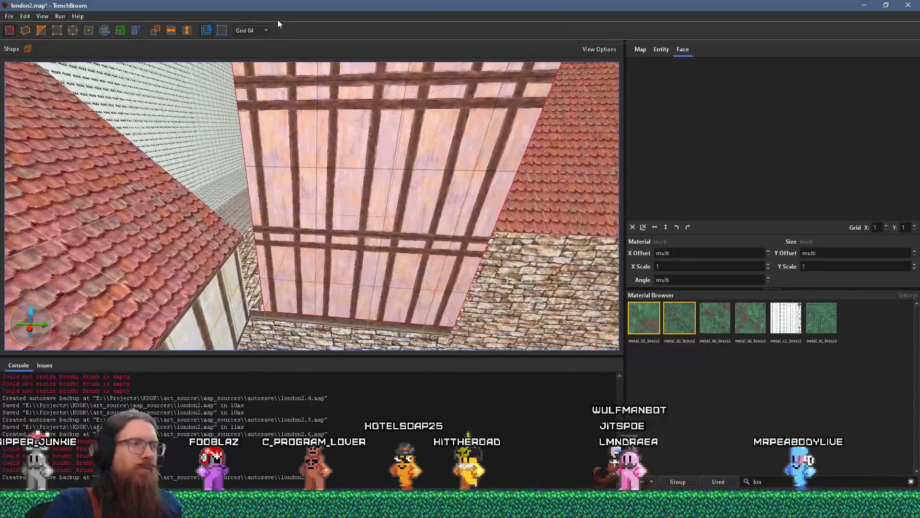
{"action": "key", "text": "s"}
{"action": "key", "text": "w"}
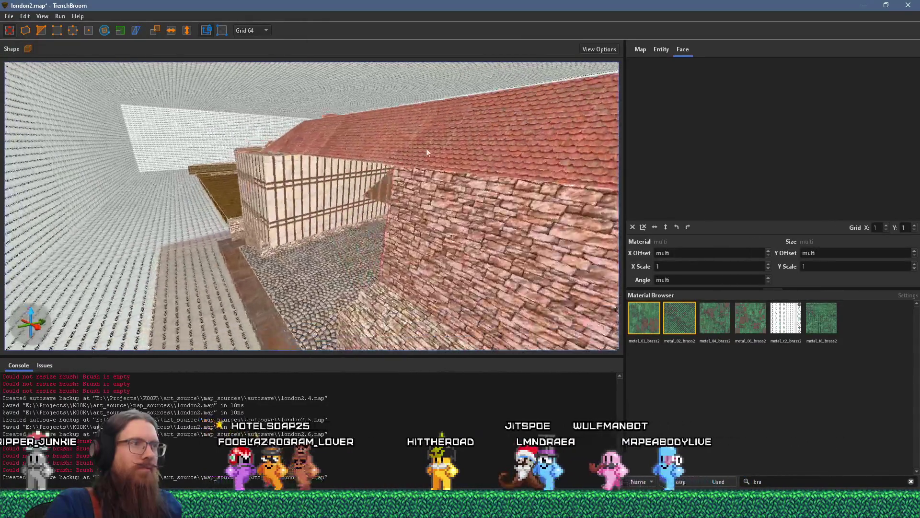
{"action": "key", "text": "w"}
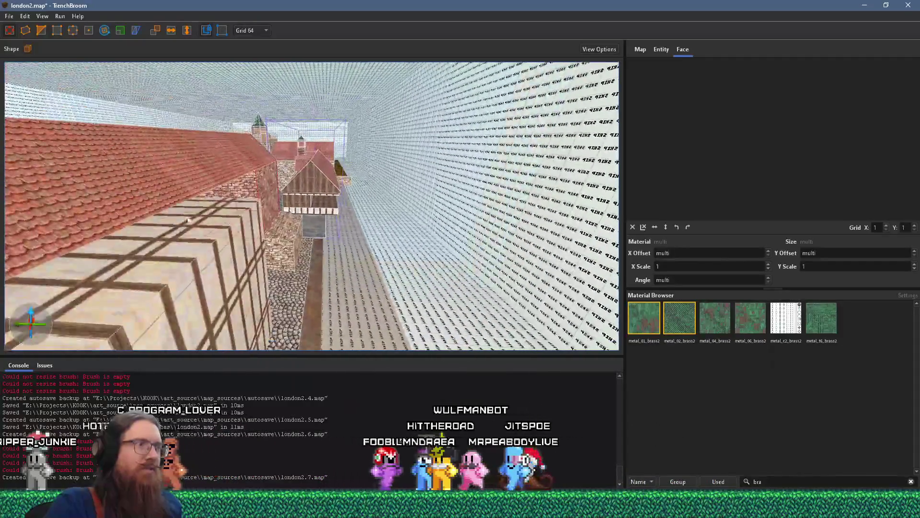
{"action": "key", "text": "s"}
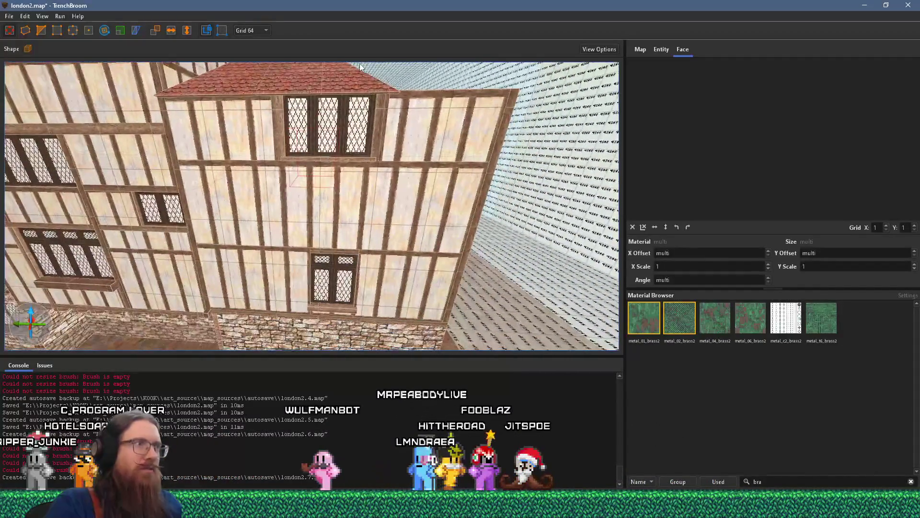
{"action": "key", "text": "w"}
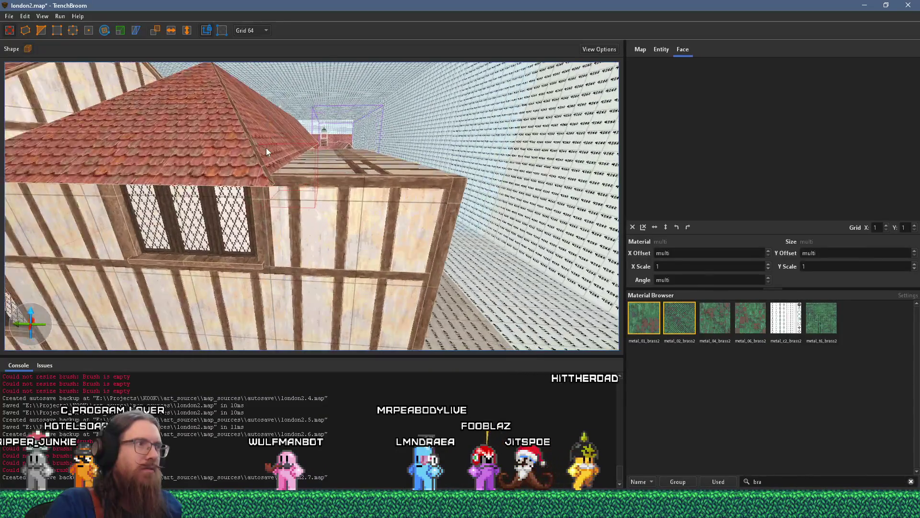
Step: Stretch the red tiled roof brush further along its ridge, then deselect it
{"action": "left_click", "coordinate": [251, 203]}
{"action": "mouse_move", "coordinate": [252, 203]}
{"action": "left_mouse_down"}
{"action": "mouse_move", "coordinate": [310, 191]}
{"action": "mouse_move", "coordinate": [388, 195]}
{"action": "left_mouse_up"}
{"action": "key", "text": "s"}
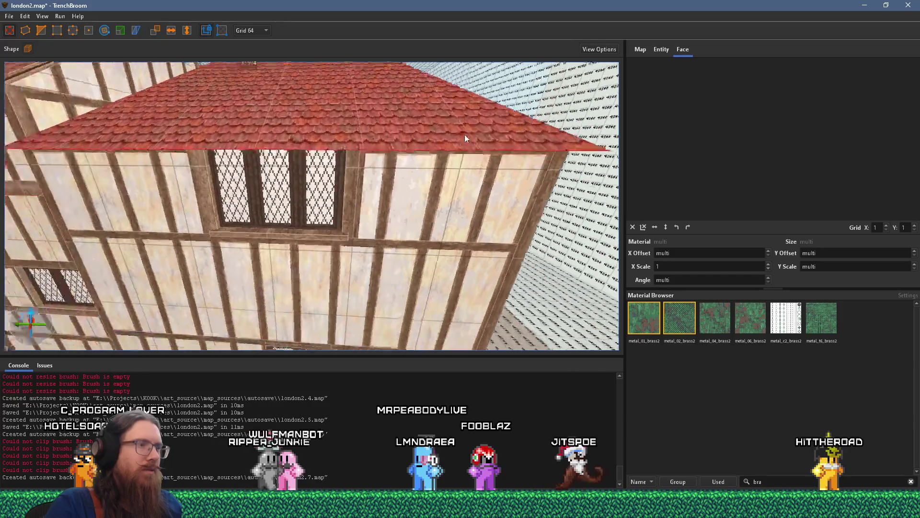
{"action": "key", "text": "w"}
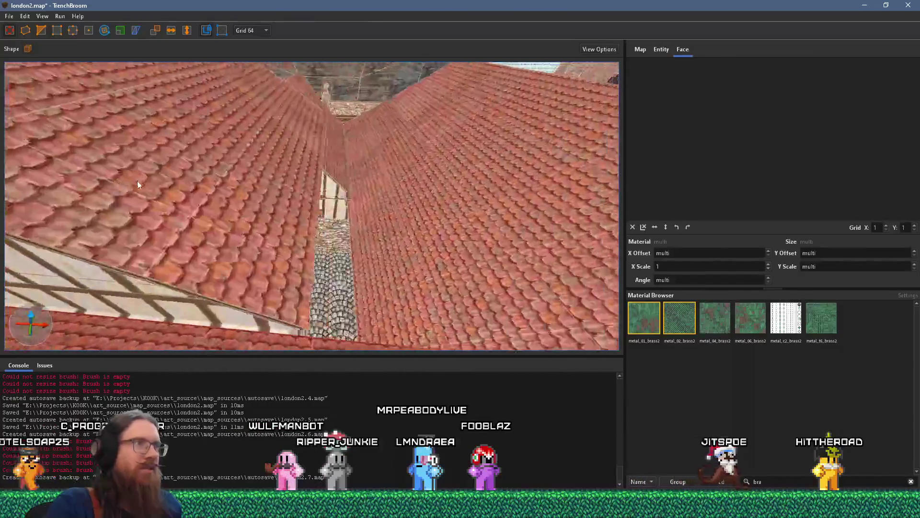
{"action": "key", "text": "w"}
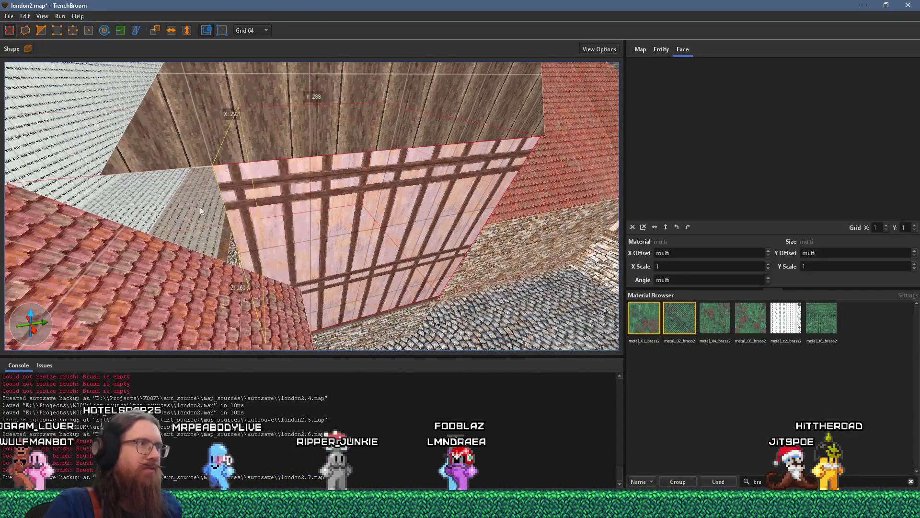
{"action": "key", "text": "w"}
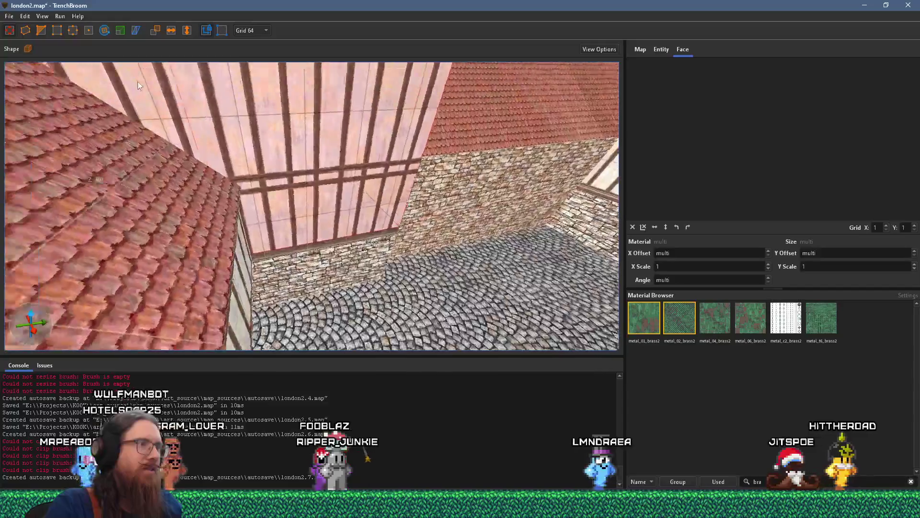
{"action": "key", "text": "w"}
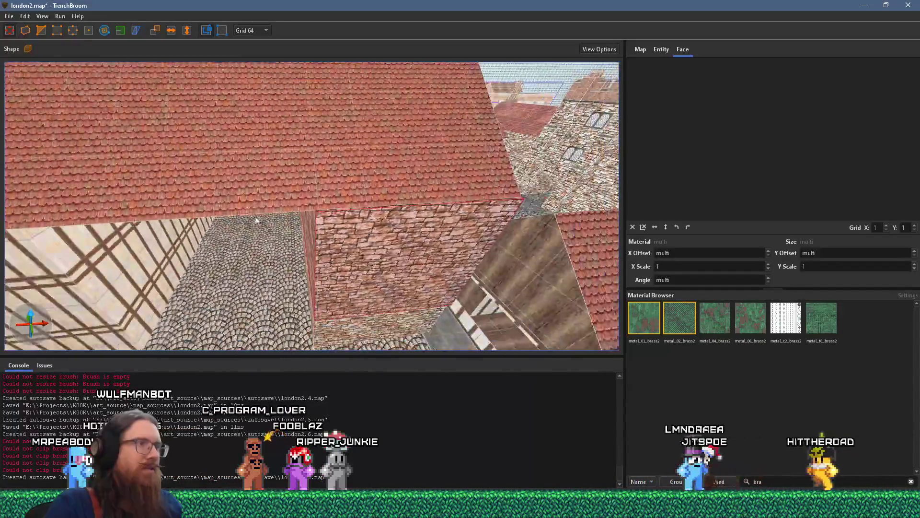
{"action": "key", "text": "w"}
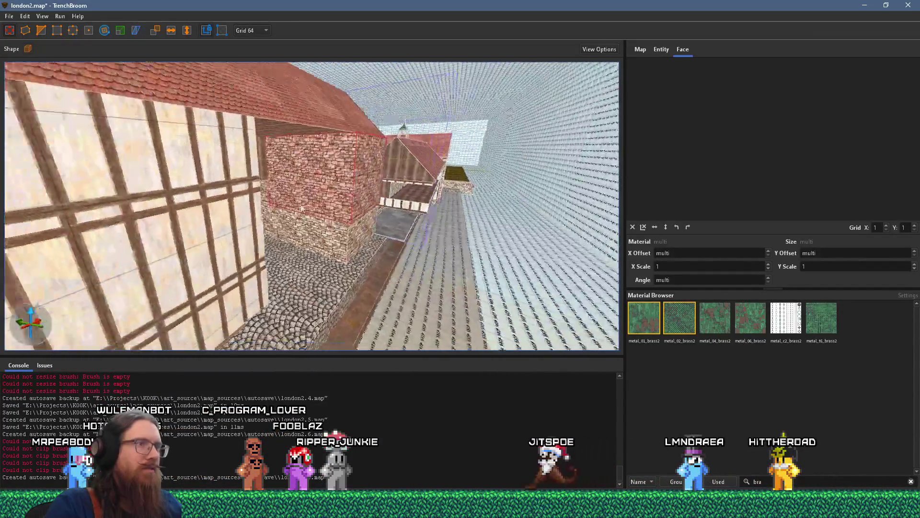
{"action": "key", "text": "w"}
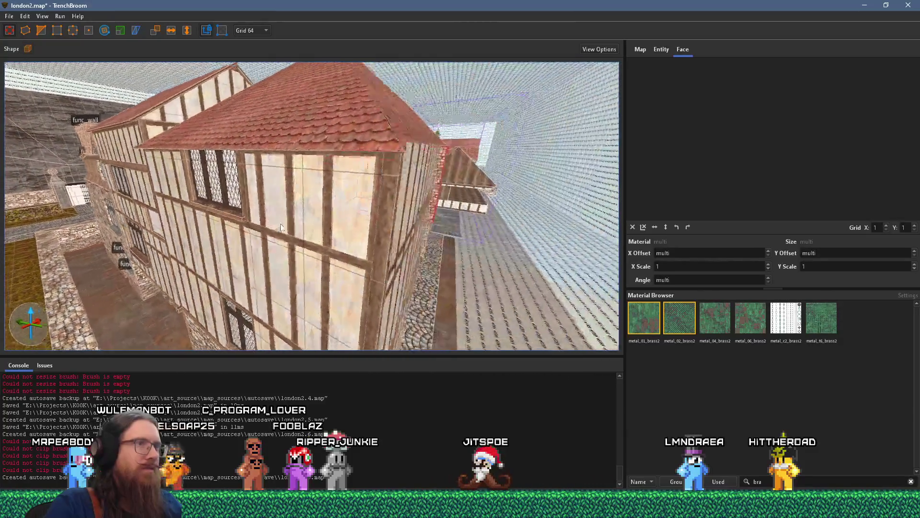
{"action": "key", "text": "w"}
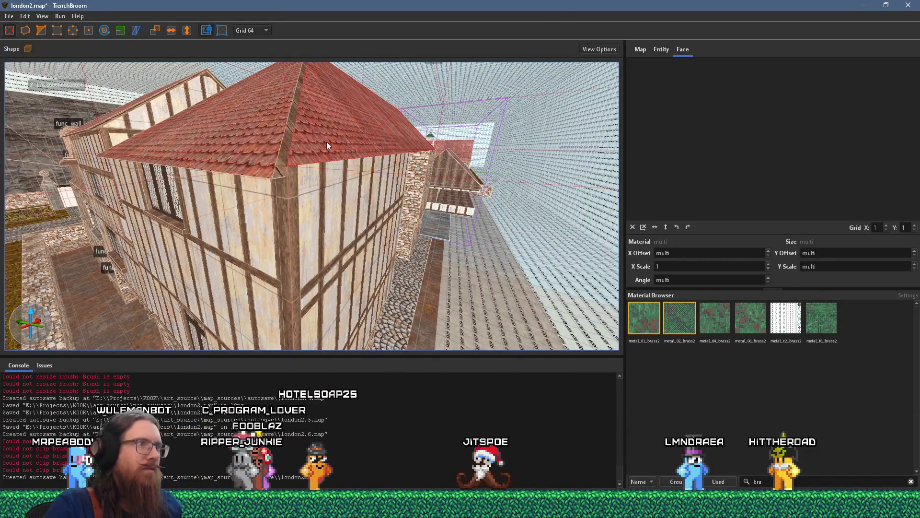
{"action": "left_click", "coordinate": [337, 145], "text": "ctrl+shift"}
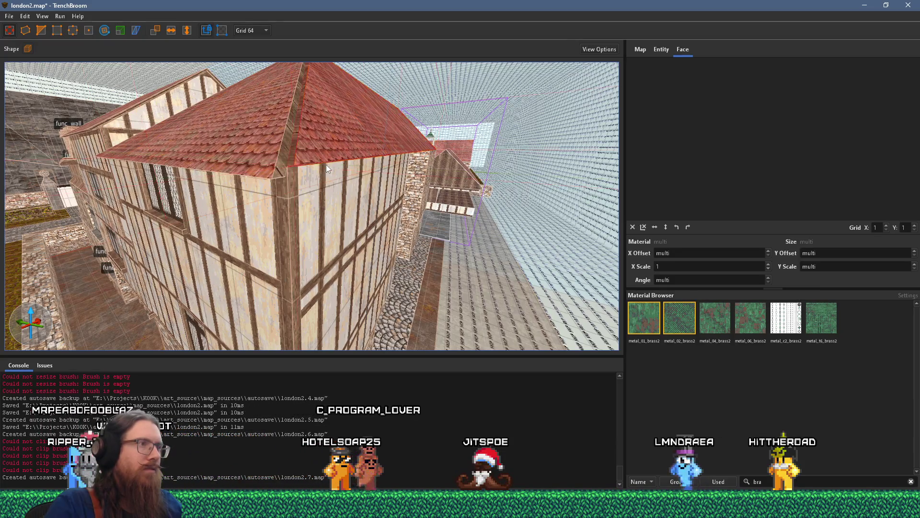
Step: Fly along the timber wall to inspect the ridge beam and the valley between roofs
{"action": "key", "text": "w"}
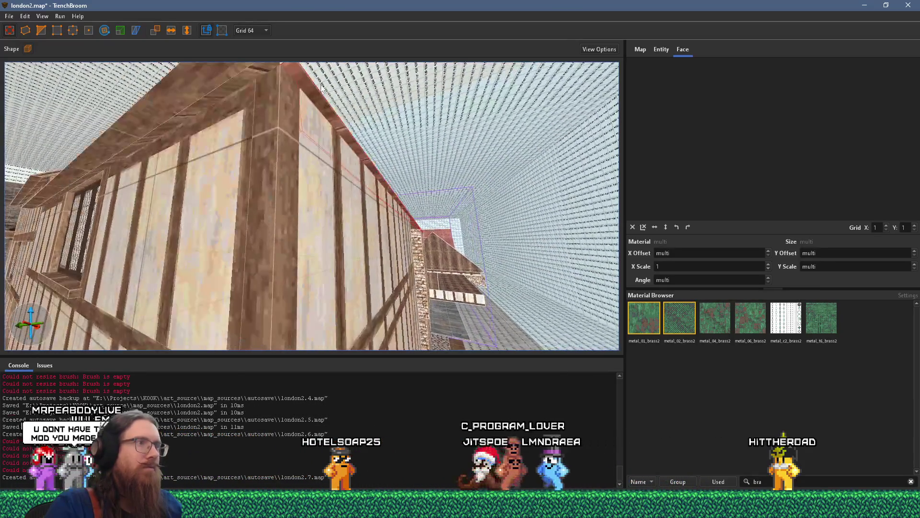
{"action": "key", "text": "w"}
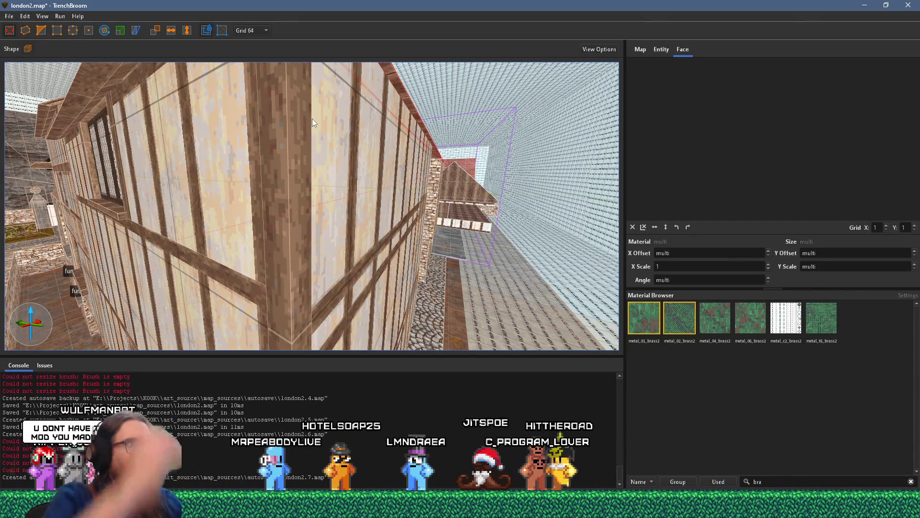
{"action": "key", "text": "s"}
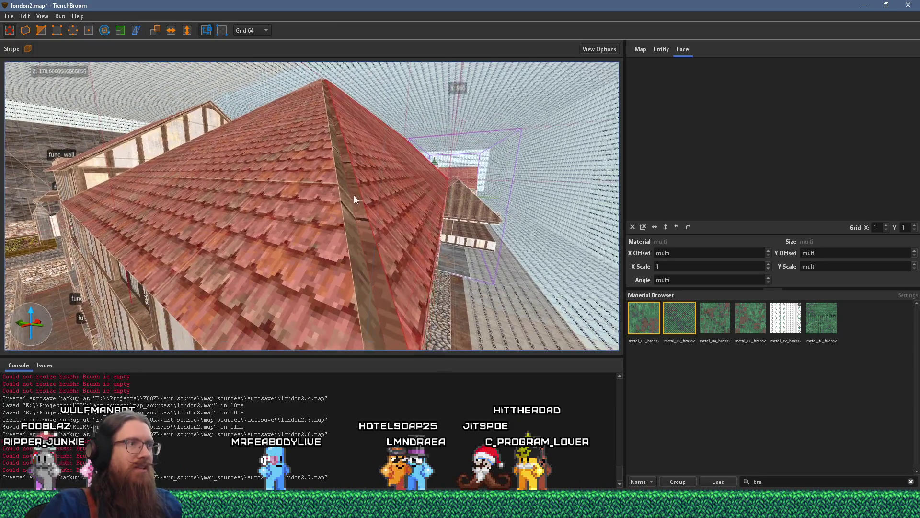
{"action": "key", "text": "s"}
{"action": "key", "text": "w"}
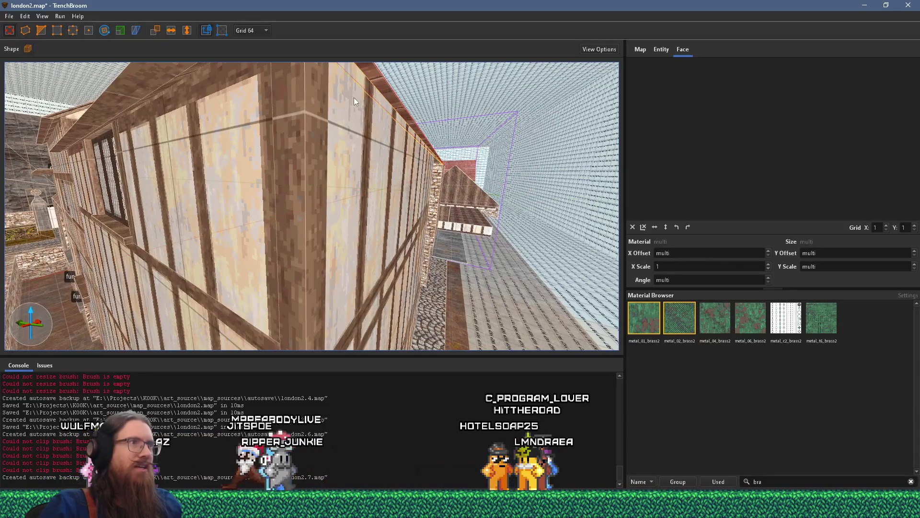
{"action": "key", "text": "s"}
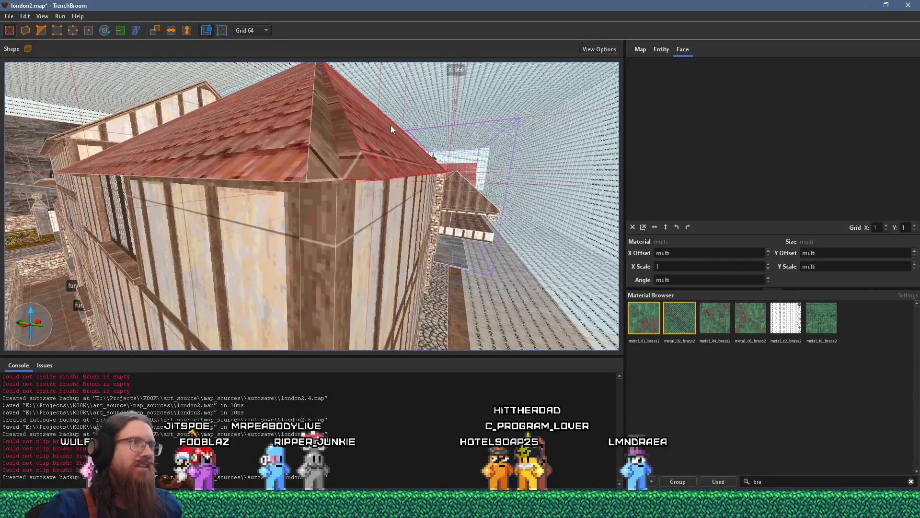
{"action": "key", "text": "w"}
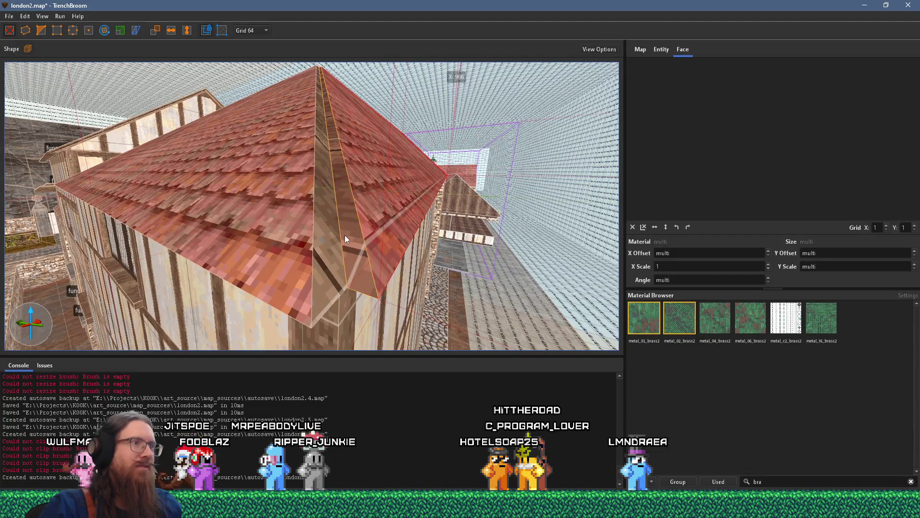
{"action": "key", "text": "w"}
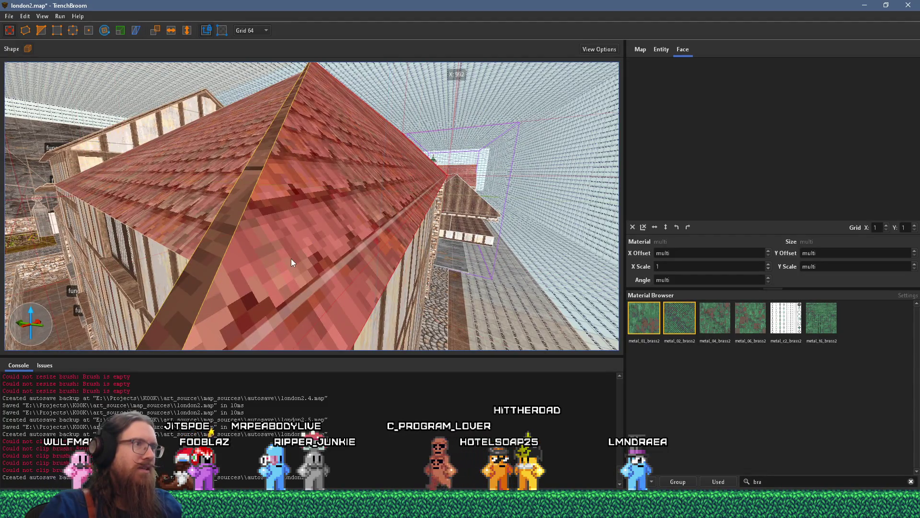
{"action": "key", "text": "s"}
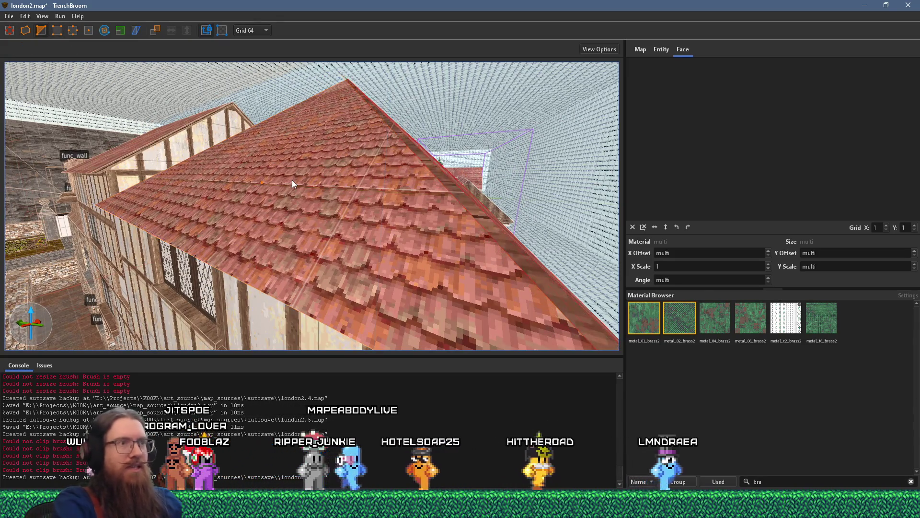
{"action": "key", "text": "w"}
{"action": "key", "text": "w"}
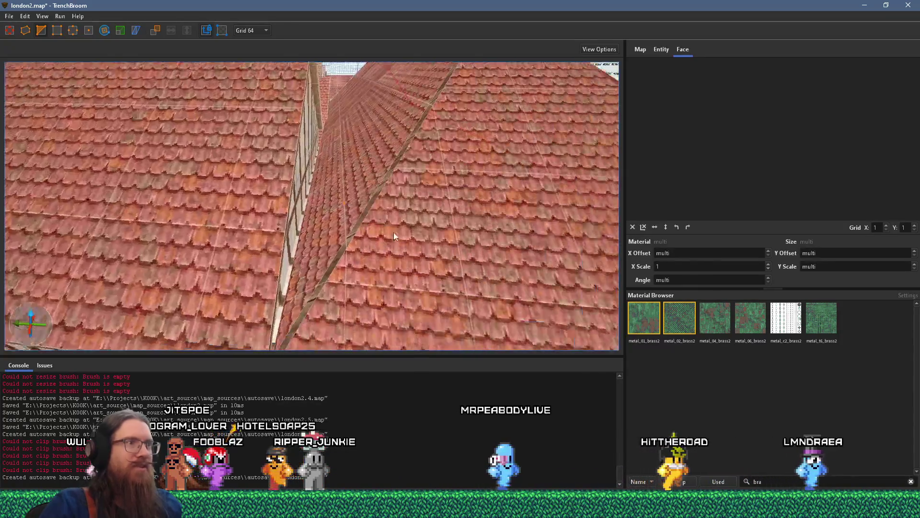
{"action": "key", "text": "w"}
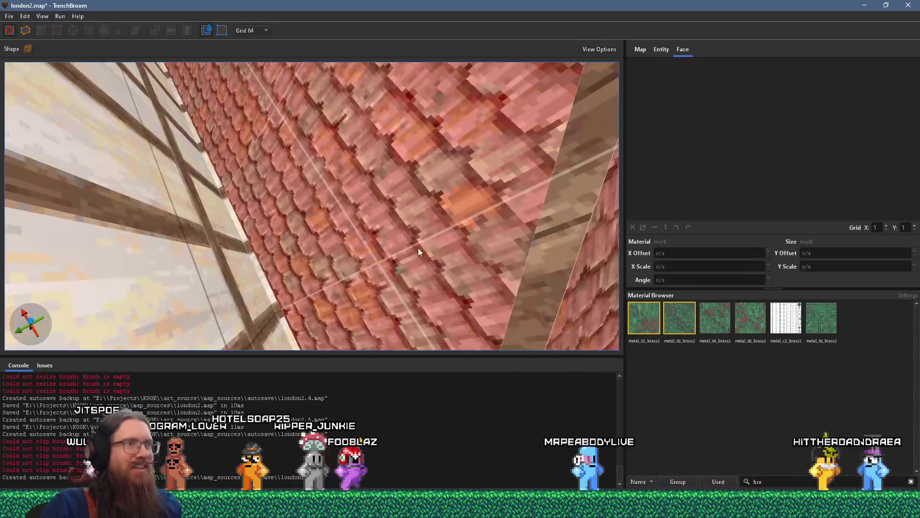
{"action": "key", "text": "Escape"}
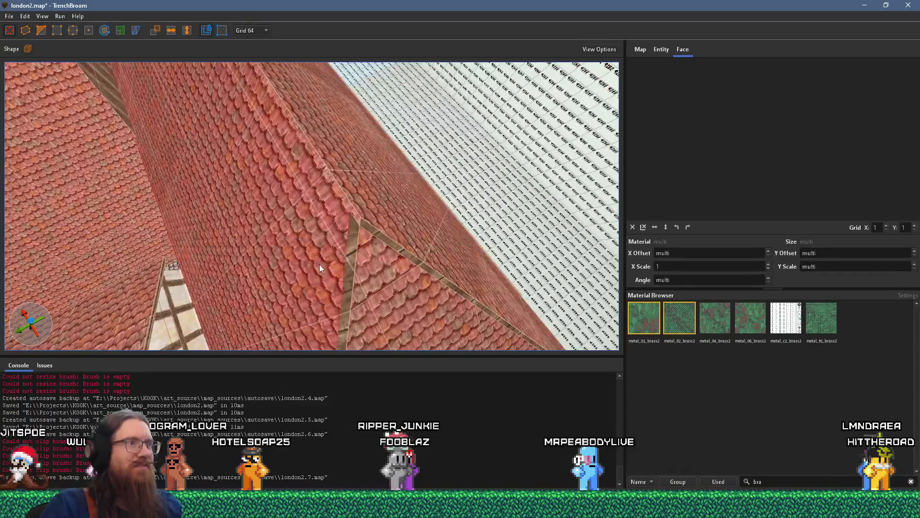
Step: Select the roof ridge brush and its left roof face, then check the grid sizes
{"action": "left_click", "coordinate": [328, 261]}
{"action": "key", "text": "s"}
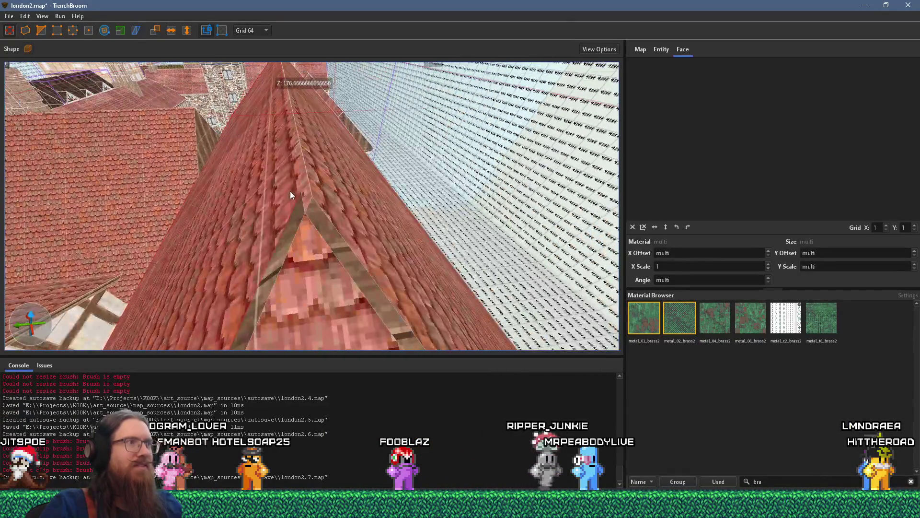
{"action": "key", "text": "w"}
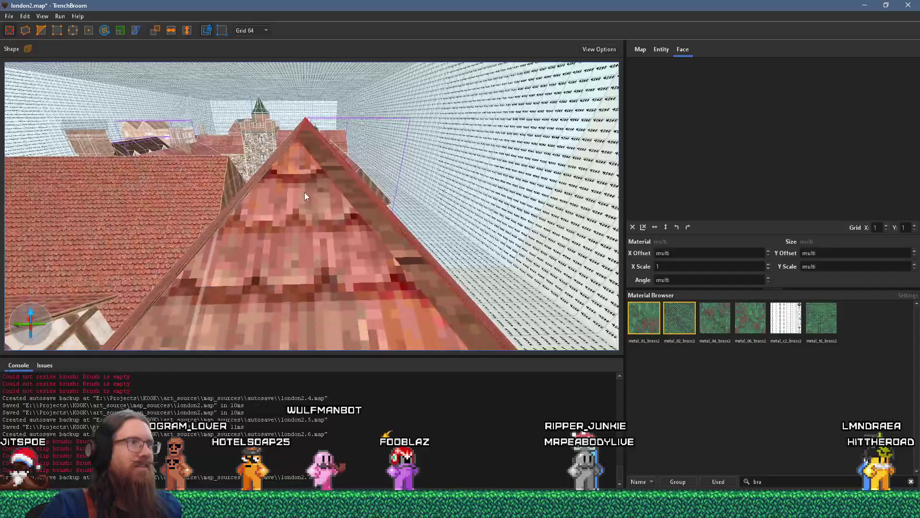
{"action": "key", "text": "s"}
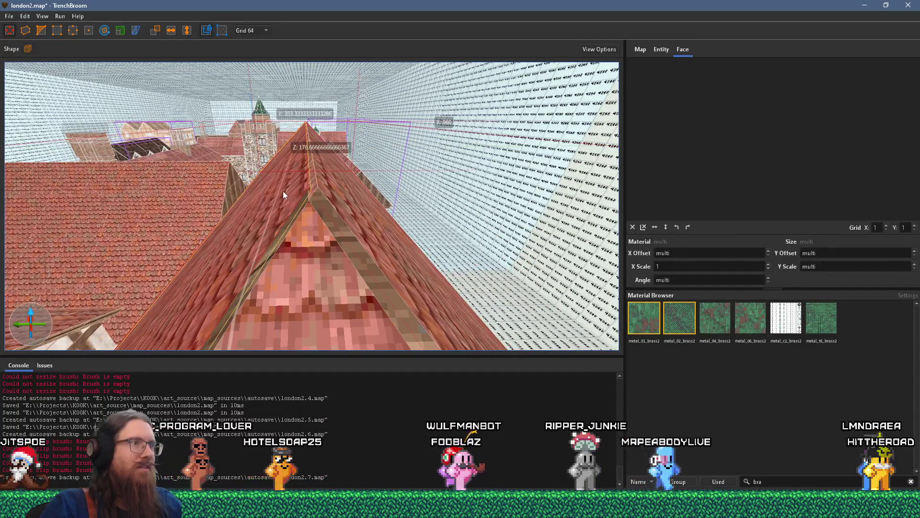
{"action": "key", "text": "w"}
{"action": "key", "text": "s"}
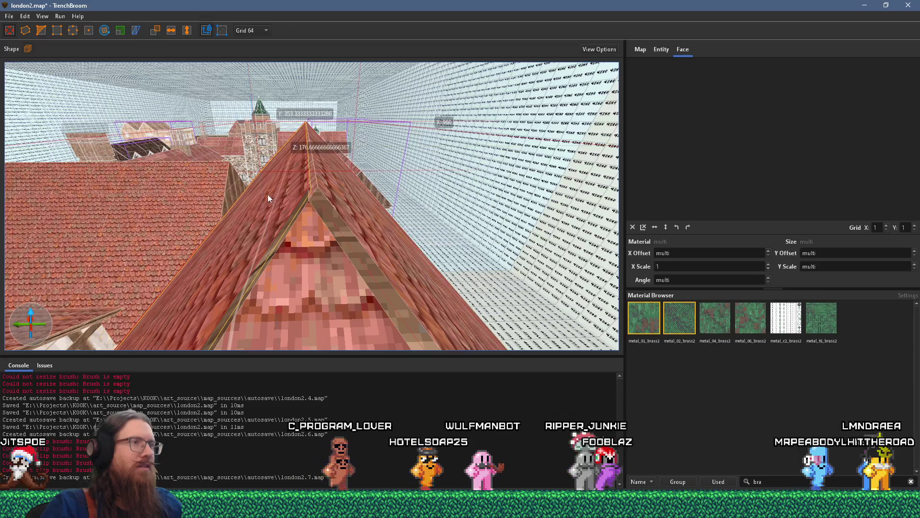
{"action": "left_click", "coordinate": [268, 194]}
{"action": "left_click", "coordinate": [252, 30]}
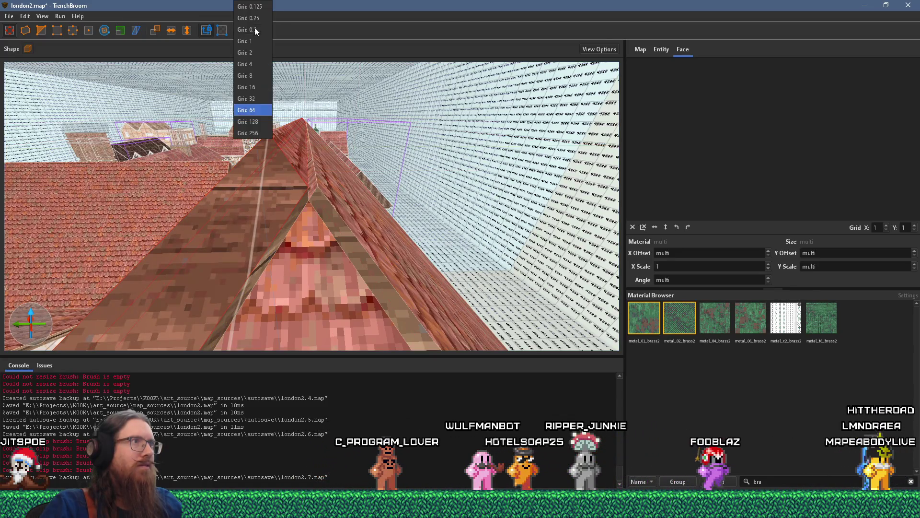
Step: Set the grid size to 4 and try resizing the roof ridge brush
{"action": "left_click", "coordinate": [254, 64]}
{"action": "key", "text": "s"}
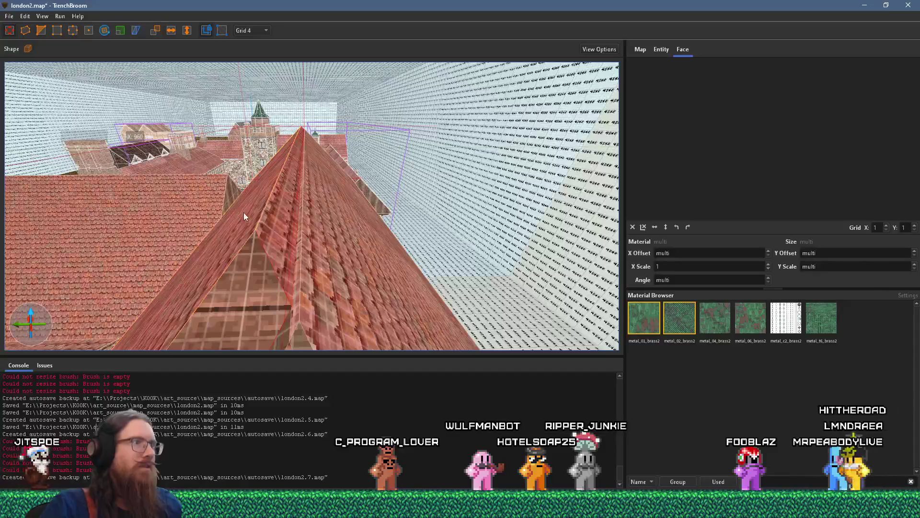
{"action": "key", "text": "w"}
{"action": "mouse_move", "coordinate": [255, 241]}
{"action": "left_mouse_down"}
{"action": "mouse_move", "coordinate": [271, 188]}
{"action": "mouse_move", "coordinate": [331, 188]}
{"action": "mouse_move", "coordinate": [307, 206]}
{"action": "mouse_move", "coordinate": [168, 123]}
{"action": "left_mouse_up"}
{"action": "left_click", "coordinate": [42, 30]}
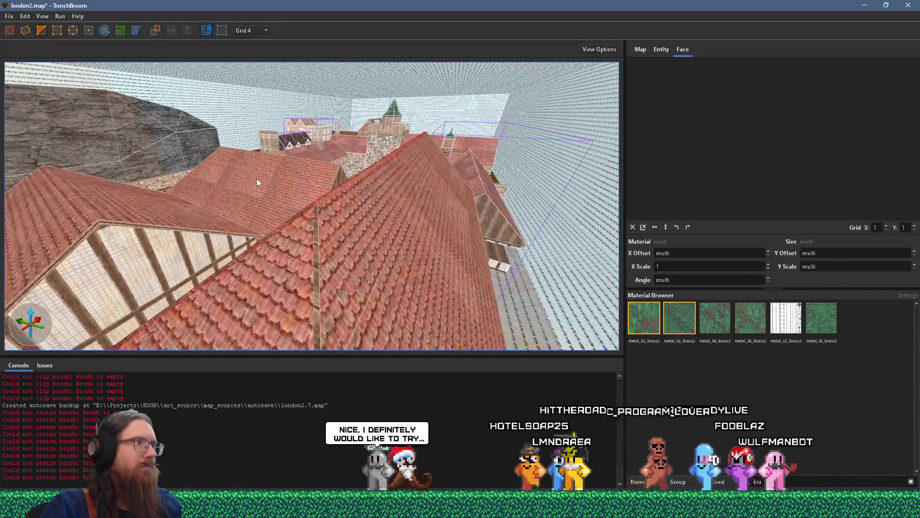
Step: Select the tiled roof faces and undo the last three roof changes
{"action": "left_click", "coordinate": [297, 280]}
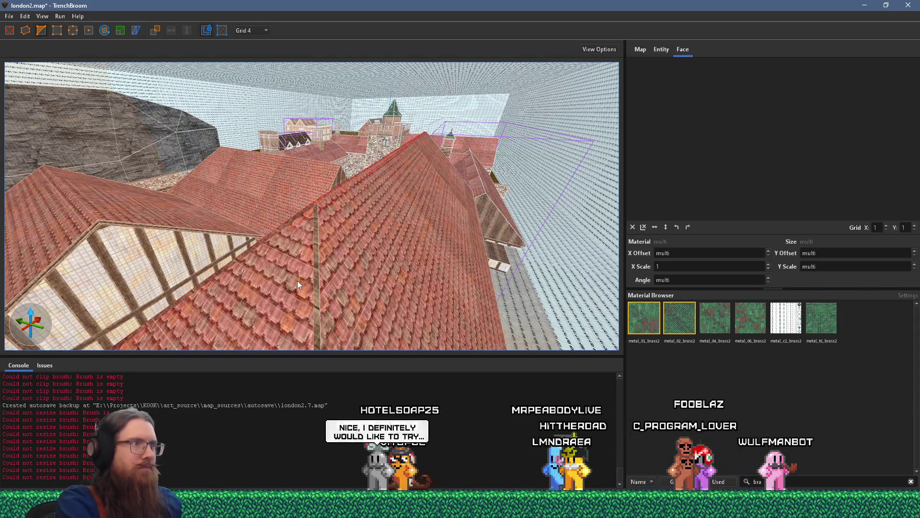
{"action": "key", "text": "Escape"}
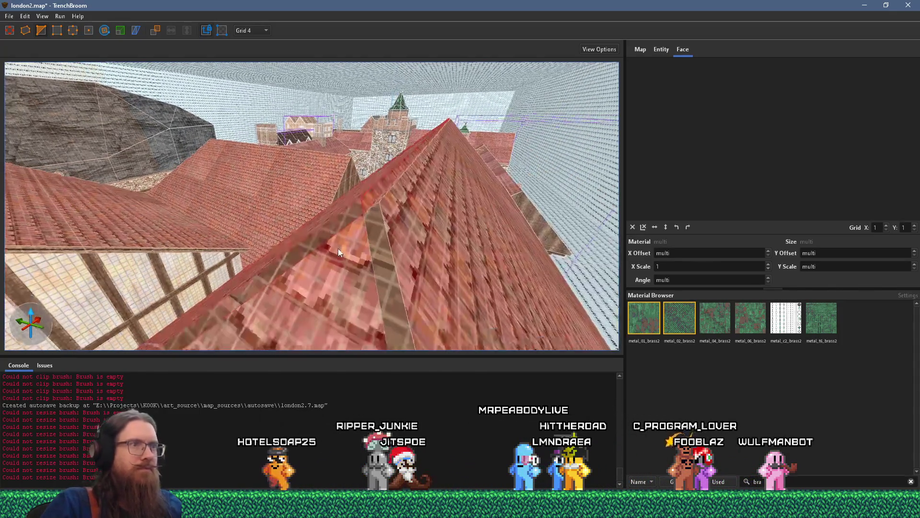
{"action": "left_click", "coordinate": [375, 194]}
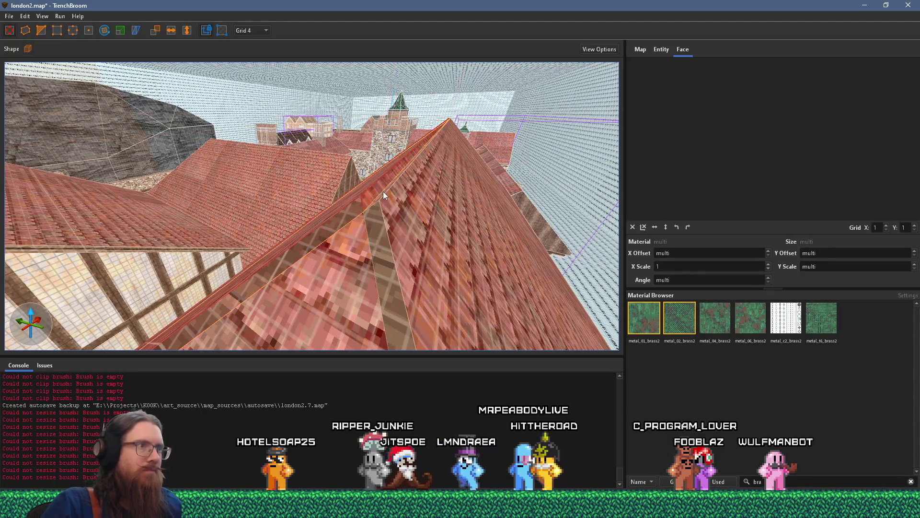
{"action": "left_click", "coordinate": [382, 193], "text": "shift"}
{"action": "left_click", "coordinate": [378, 189], "text": "shift"}
{"action": "key", "text": "ctrl+z"}
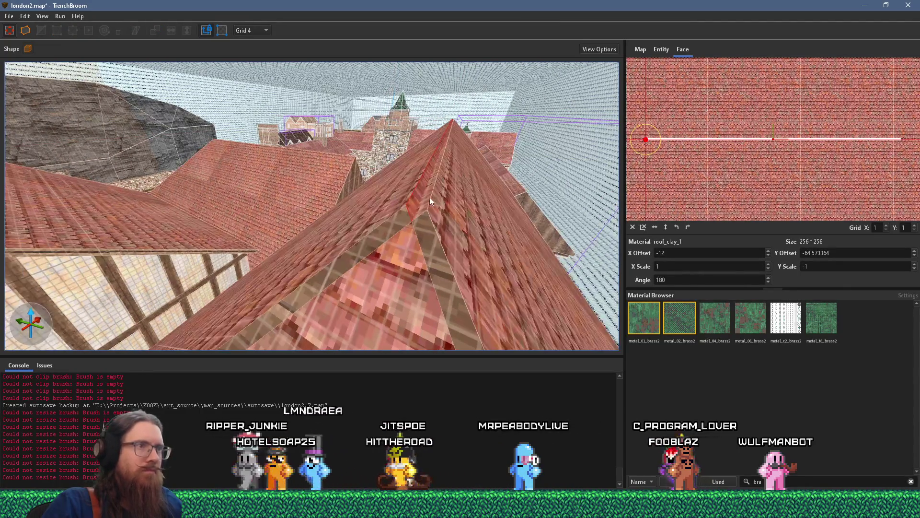
{"action": "key", "text": "ctrl+z"}
{"action": "key", "text": "ctrl+z"}
{"action": "key", "text": "ctrl+z"}
{"action": "key", "text": "ctrl+z"}
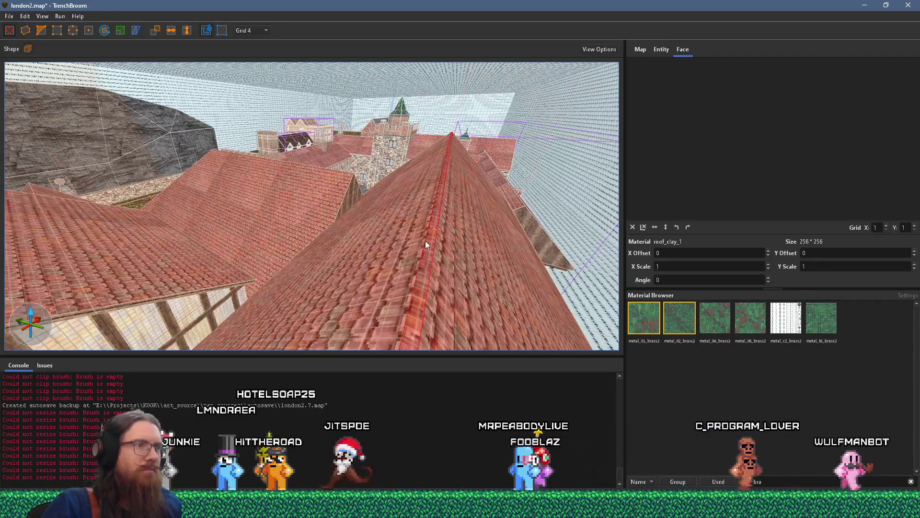
{"action": "key", "text": "ctrl+z"}
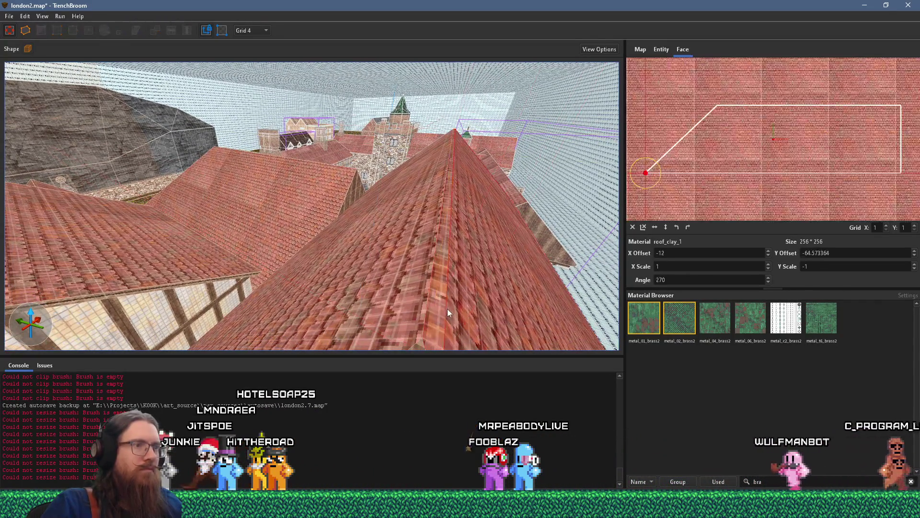
Step: Select the woodbeam1 face of the wooden gable beam
{"action": "scroll", "coordinate": [442, 301], "scroll_direction": "up", "scroll_amount": 3}
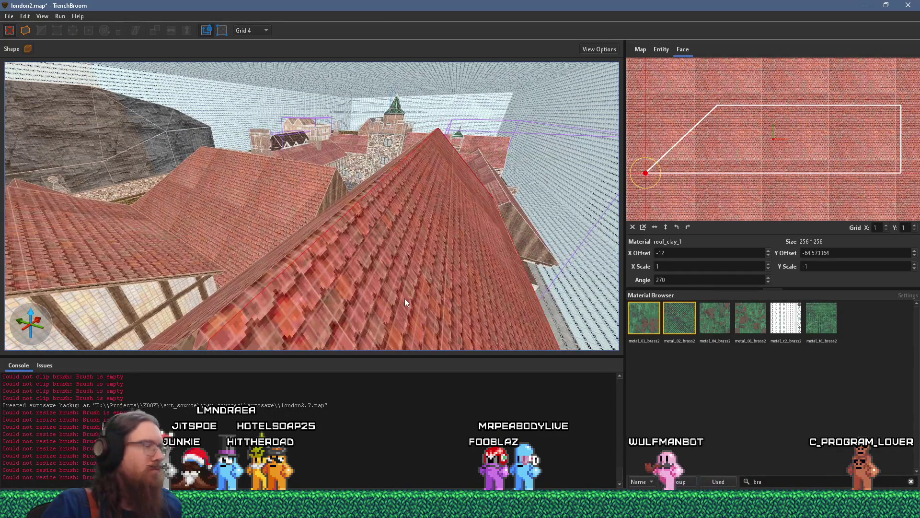
{"action": "mouse_move", "coordinate": [414, 263]}
{"action": "left_mouse_down"}
{"action": "mouse_move", "coordinate": [480, 239]}
{"action": "mouse_move", "coordinate": [280, 259]}
{"action": "mouse_move", "coordinate": [287, 243]}
{"action": "mouse_move", "coordinate": [260, 242]}
{"action": "mouse_move", "coordinate": [149, 161]}
{"action": "left_mouse_up"}
{"action": "left_click", "coordinate": [143, 135], "text": "shift"}
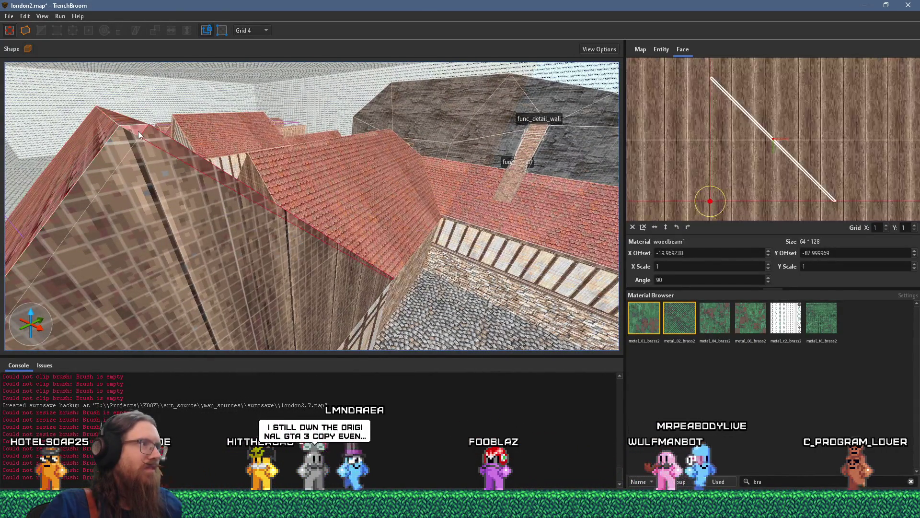
Step: Set the gable beam face's texture angle to 0 so the wood grain runs along it
{"action": "left_click", "coordinate": [135, 132]}
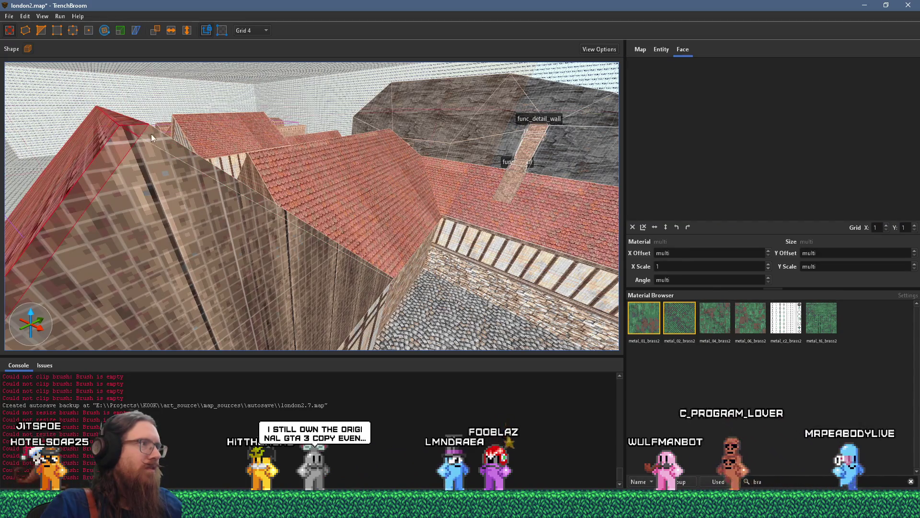
{"action": "scroll", "coordinate": [185, 176], "scroll_direction": "up", "scroll_amount": 5}
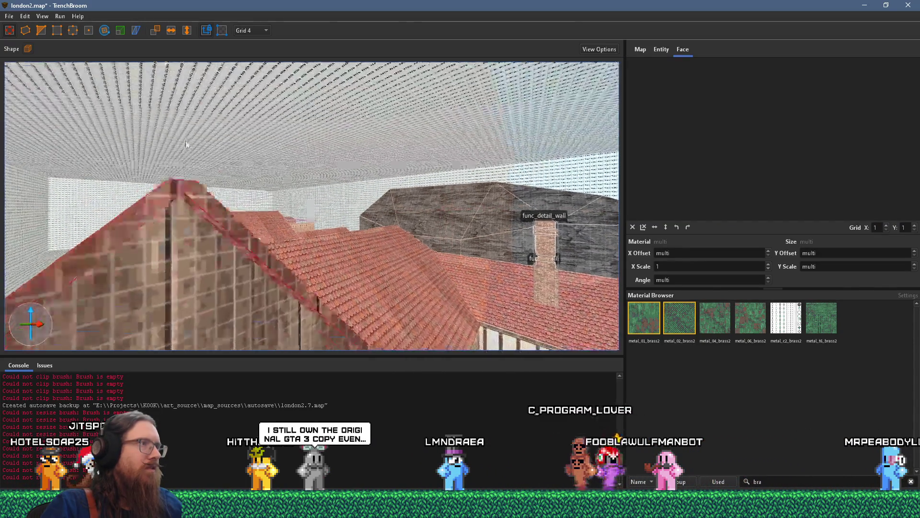
{"action": "left_click", "coordinate": [262, 181], "text": "shift"}
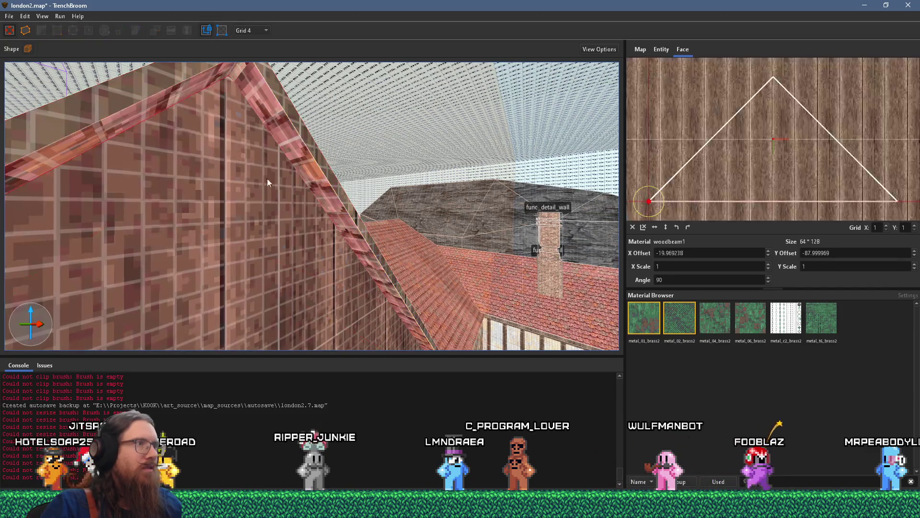
{"action": "left_click", "coordinate": [300, 164], "text": "shift"}
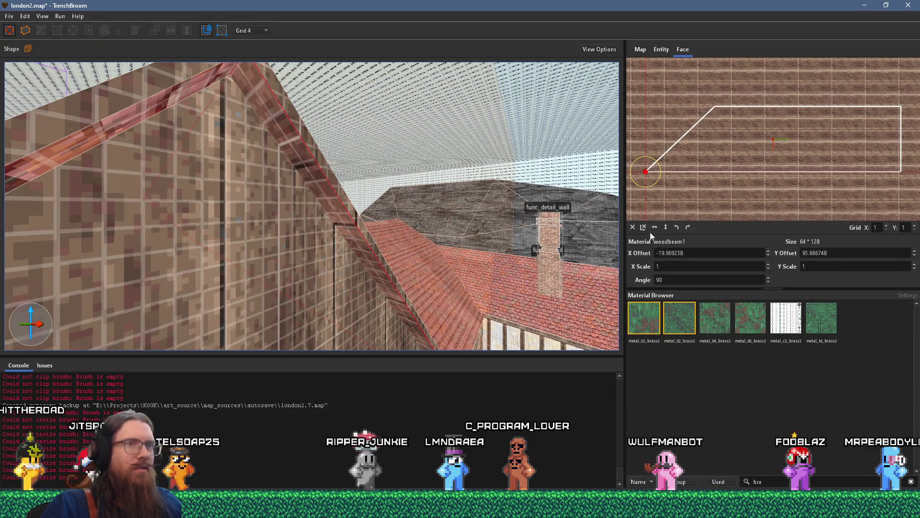
{"action": "left_click", "coordinate": [689, 227]}
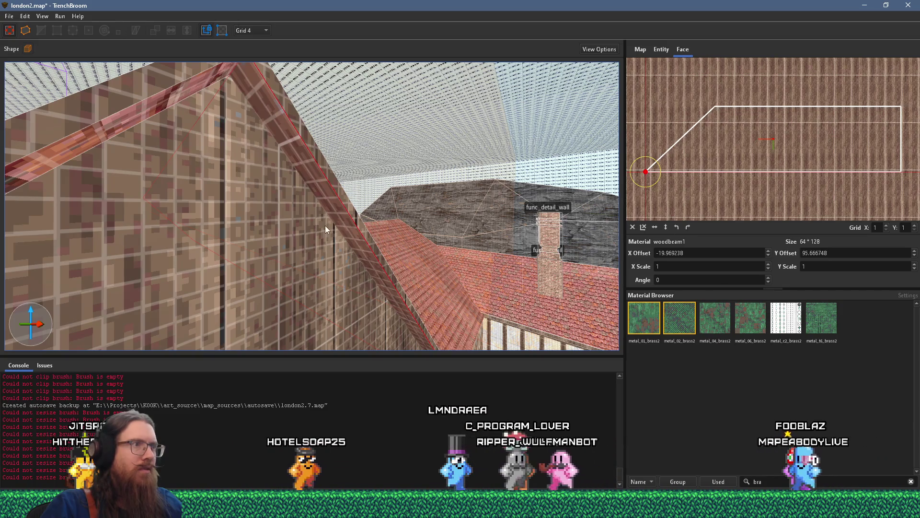
{"action": "scroll", "coordinate": [332, 198], "scroll_direction": "down", "scroll_amount": 5}
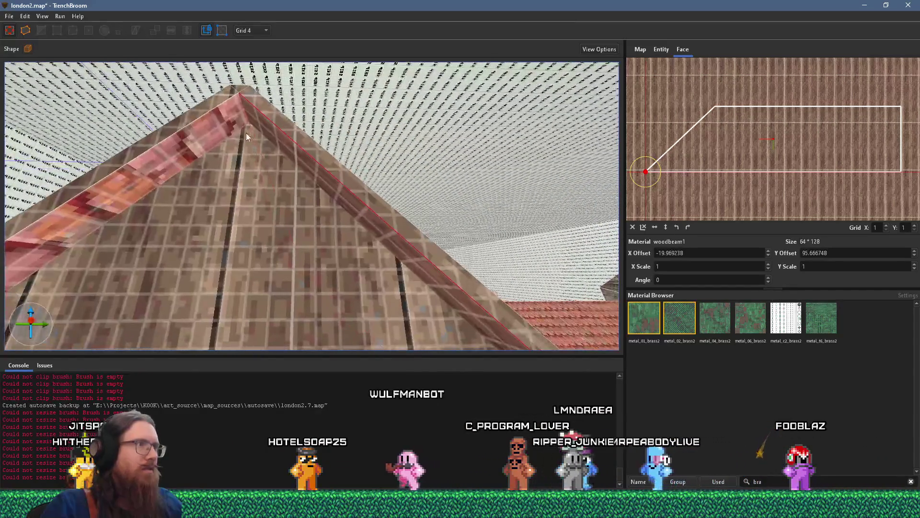
Step: Select both gable beam brushes and clip them at the neighbouring roof's corner
{"action": "left_click", "coordinate": [211, 123], "text": "shift"}
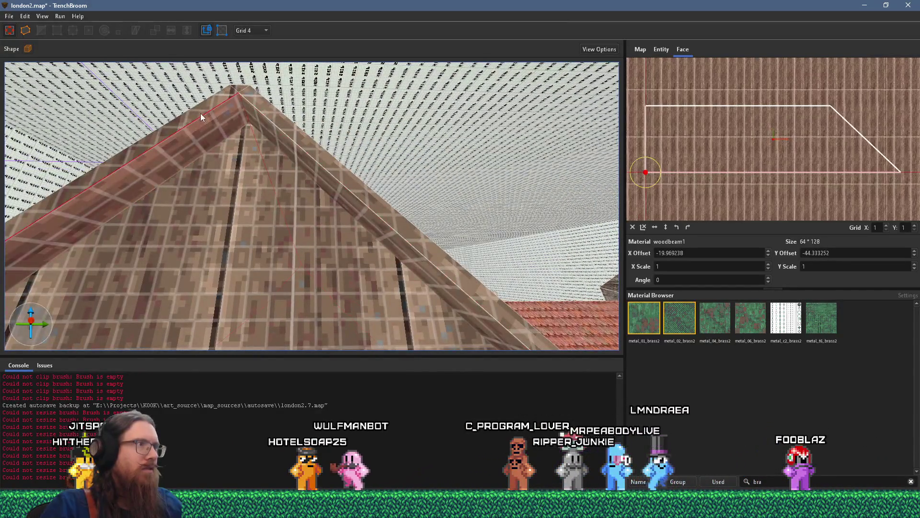
{"action": "left_click", "coordinate": [221, 93], "text": "shift"}
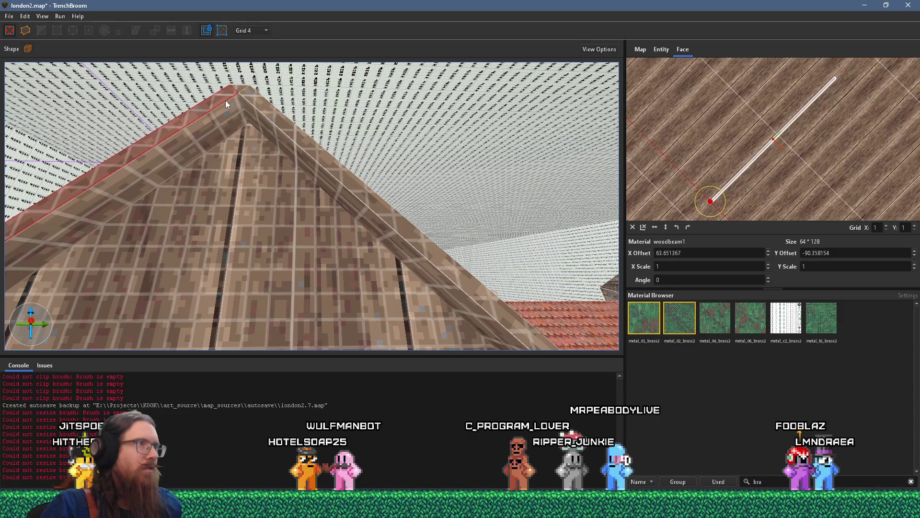
{"action": "left_click", "coordinate": [232, 96]}
{"action": "left_click", "coordinate": [252, 99], "text": "ctrl"}
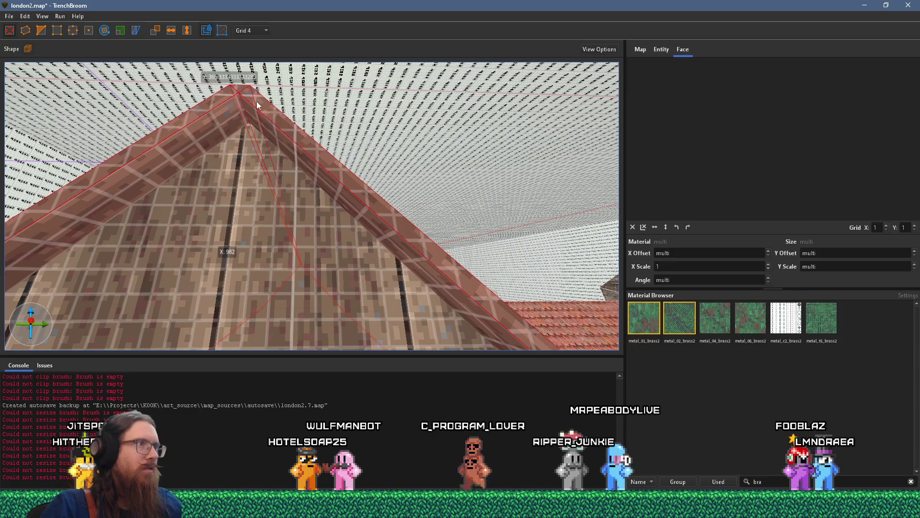
{"action": "scroll", "coordinate": [263, 109], "scroll_direction": "up", "scroll_amount": 6}
{"action": "scroll", "coordinate": [280, 165], "scroll_direction": "up", "scroll_amount": 8}
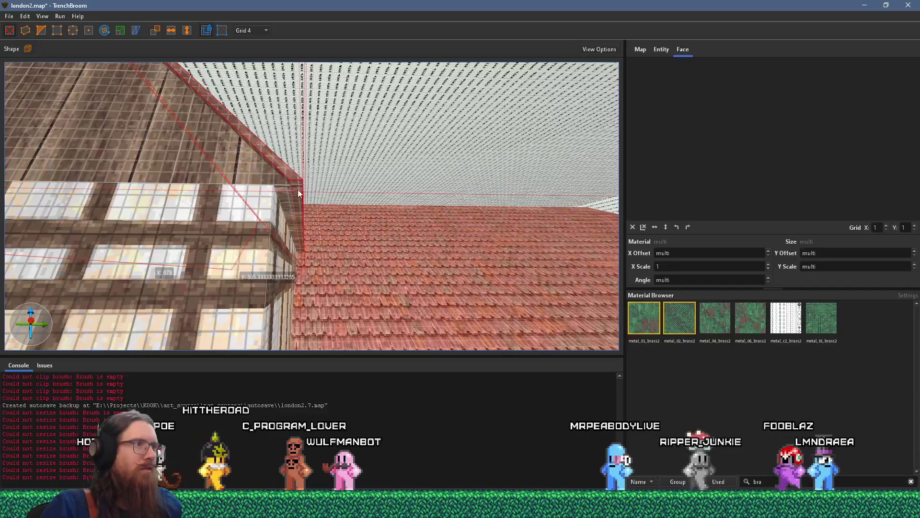
{"action": "scroll", "coordinate": [307, 203], "scroll_direction": "up", "scroll_amount": 5}
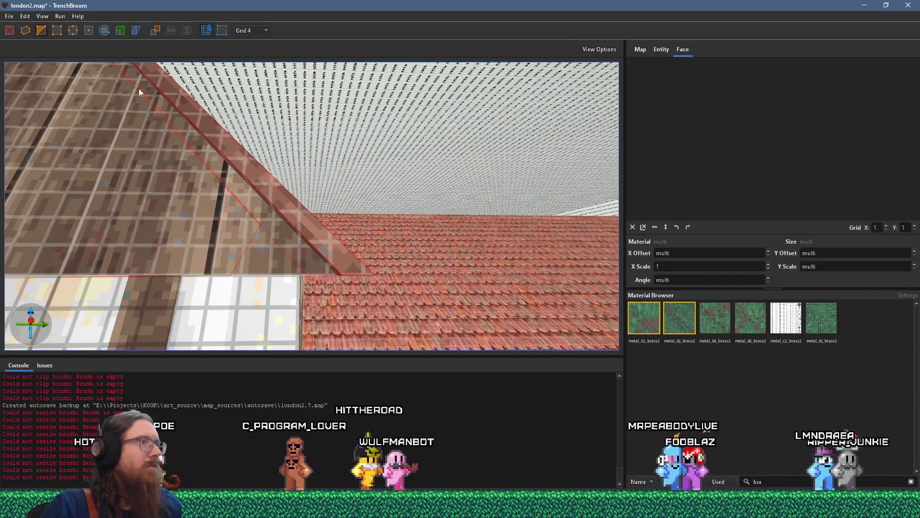
{"action": "left_click", "coordinate": [333, 272]}
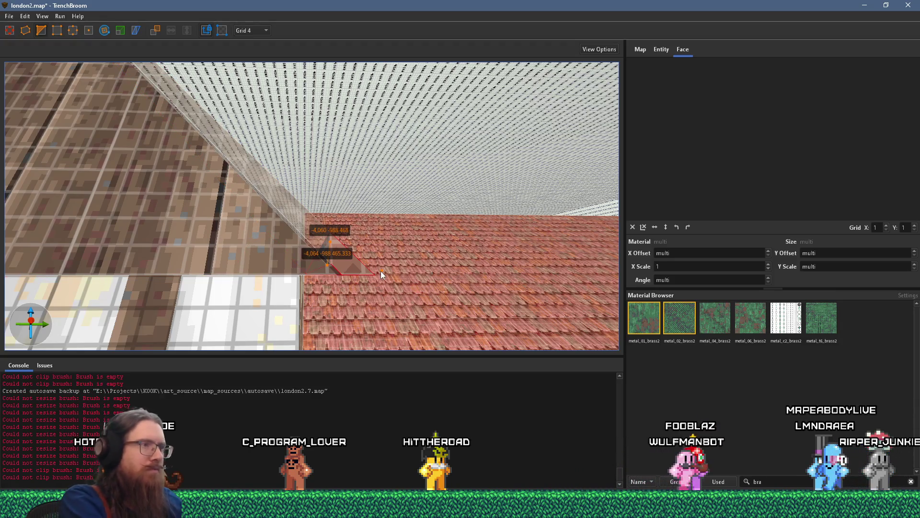
{"action": "key", "text": "Return"}
{"action": "key", "text": "Escape"}
{"action": "key", "text": "Escape"}
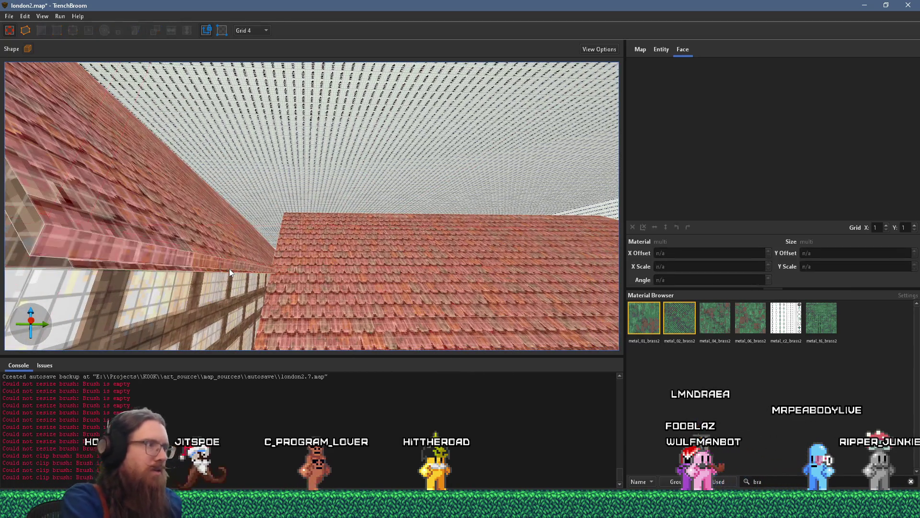
{"action": "left_click", "coordinate": [257, 268]}
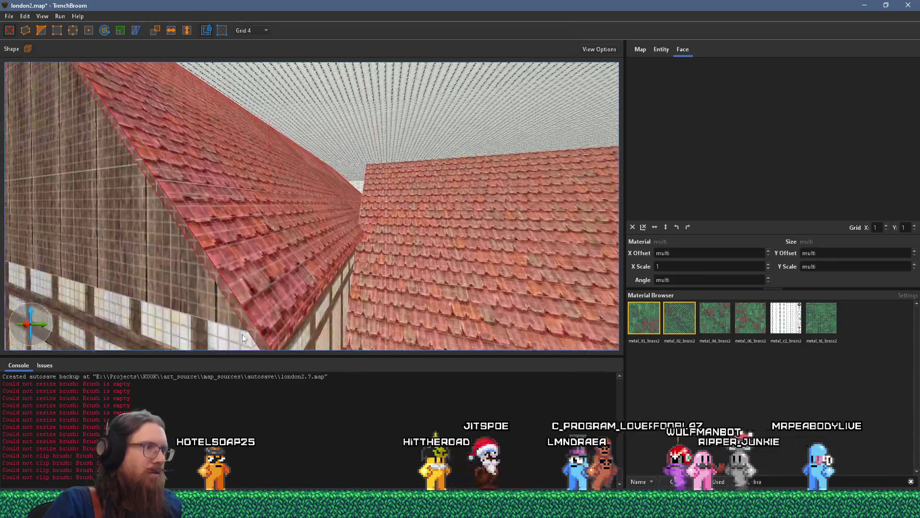
Step: Reset the left roof slope's roof_clay_1 texture, flip it vertically, and enter Y offset 1
{"action": "left_click", "coordinate": [271, 287], "text": "shift"}
{"action": "scroll", "coordinate": [696, 162], "scroll_direction": "up", "scroll_amount": 1}
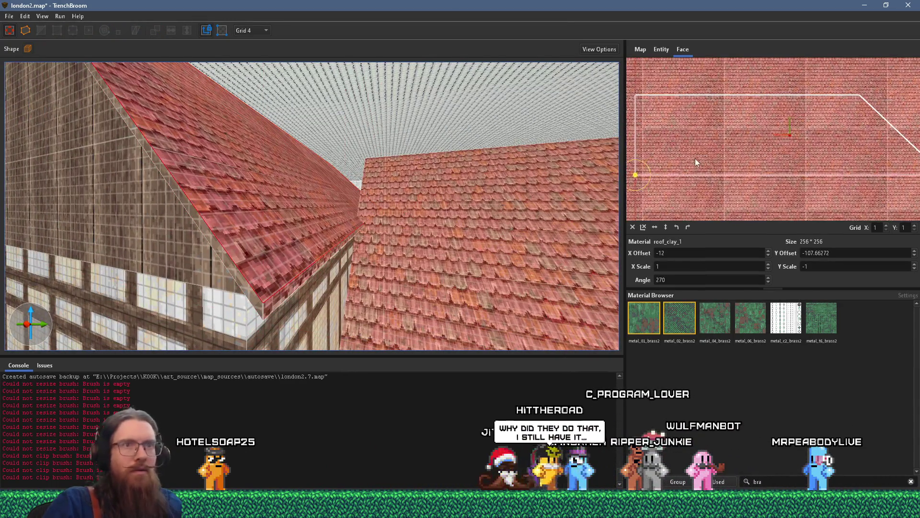
{"action": "left_click", "coordinate": [633, 227]}
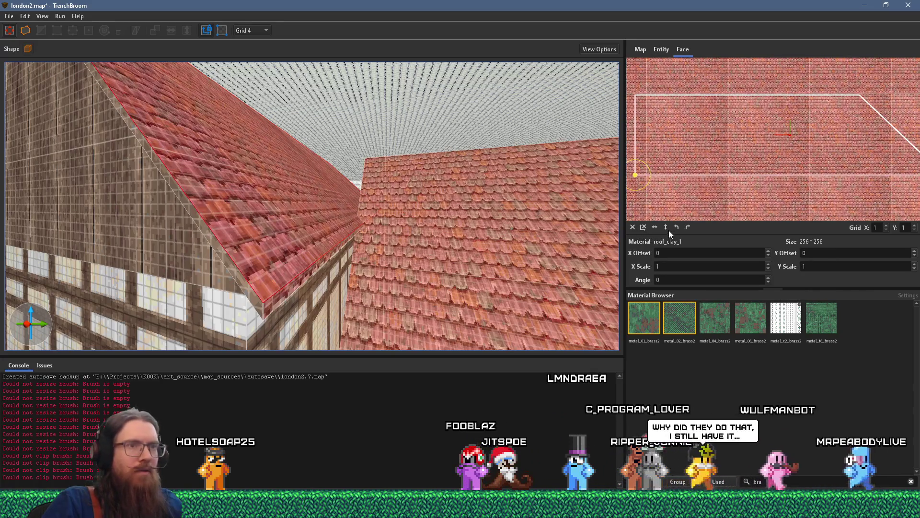
{"action": "left_click", "coordinate": [666, 229]}
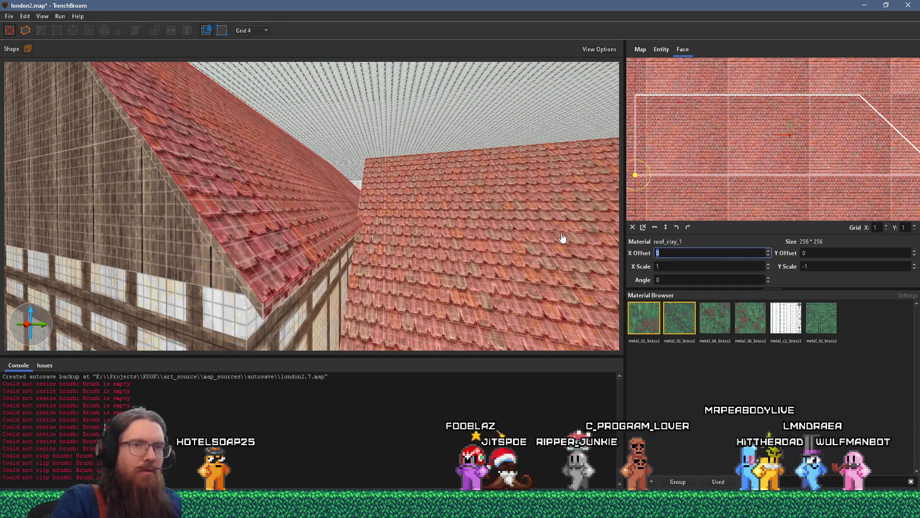
{"action": "type", "text": "1"}
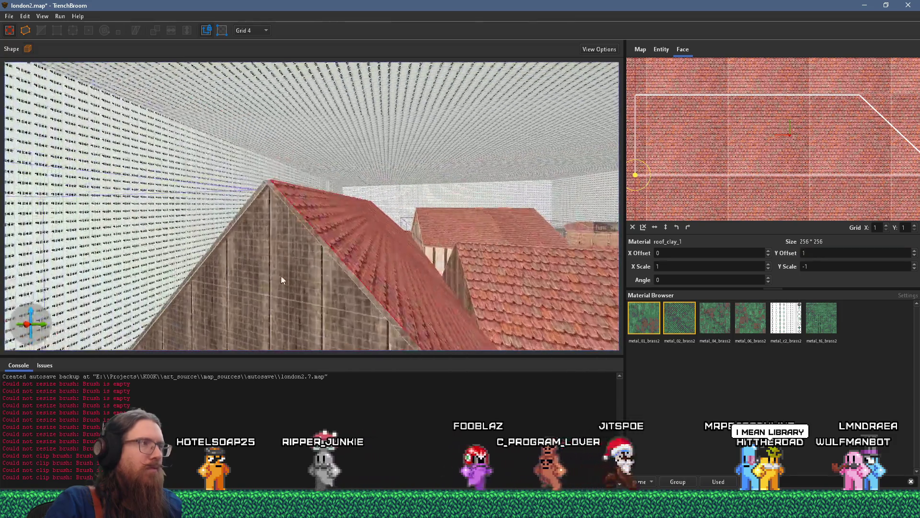
{"action": "mouse_move", "coordinate": [281, 275]}
{"action": "left_mouse_down"}
{"action": "mouse_move", "coordinate": [274, 213]}
{"action": "mouse_move", "coordinate": [343, 308]}
{"action": "mouse_move", "coordinate": [355, 298]}
{"action": "mouse_move", "coordinate": [406, 313]}
{"action": "mouse_move", "coordinate": [431, 303]}
{"action": "mouse_move", "coordinate": [415, 297]}
{"action": "mouse_move", "coordinate": [427, 305]}
{"action": "mouse_move", "coordinate": [425, 260]}
{"action": "mouse_move", "coordinate": [347, 309]}
{"action": "mouse_move", "coordinate": [356, 353]}
{"action": "mouse_move", "coordinate": [498, 185]}
{"action": "left_mouse_up"}
{"action": "key", "text": "Escape"}
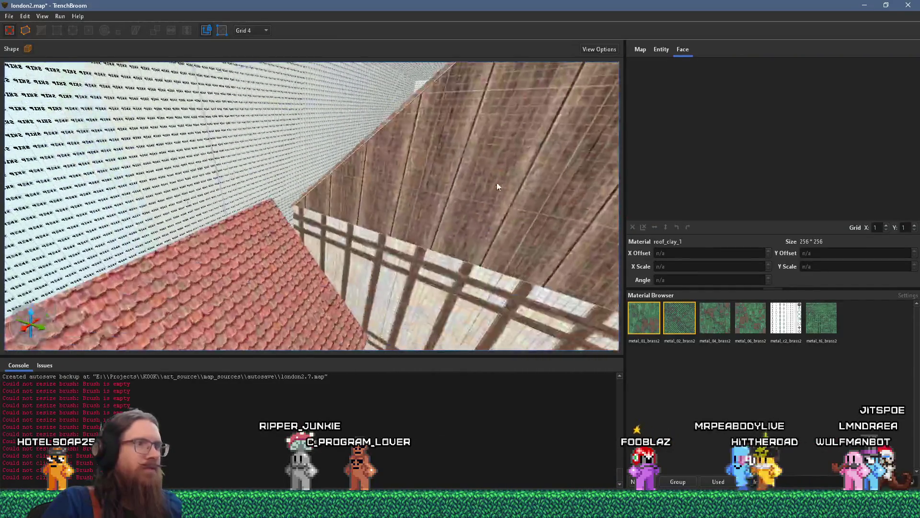
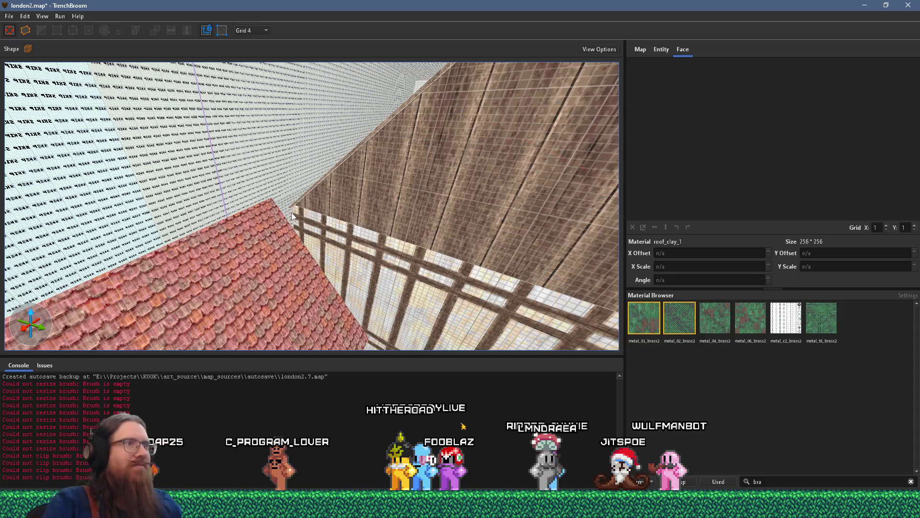
Step: Compare the timber gable and courtyard with the reference photo
{"action": "scroll", "coordinate": [315, 225], "scroll_direction": "down", "scroll_amount": 5}
{"action": "mouse_move", "coordinate": [326, 220]}
{"action": "left_mouse_down"}
{"action": "mouse_move", "coordinate": [314, 103]}
{"action": "mouse_move", "coordinate": [287, 40]}
{"action": "mouse_move", "coordinate": [219, 119]}
{"action": "mouse_move", "coordinate": [283, 207]}
{"action": "mouse_move", "coordinate": [407, 123]}
{"action": "left_mouse_up"}
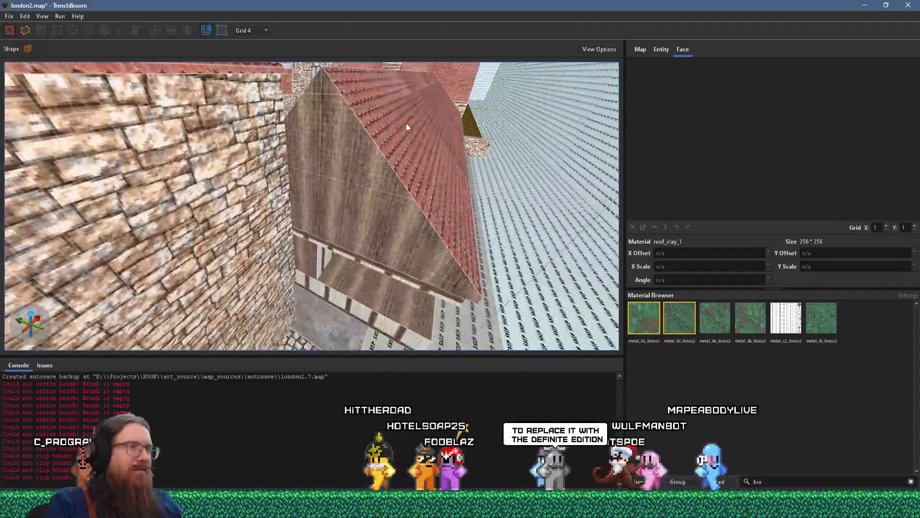
{"action": "key", "text": "alt+Tab"}
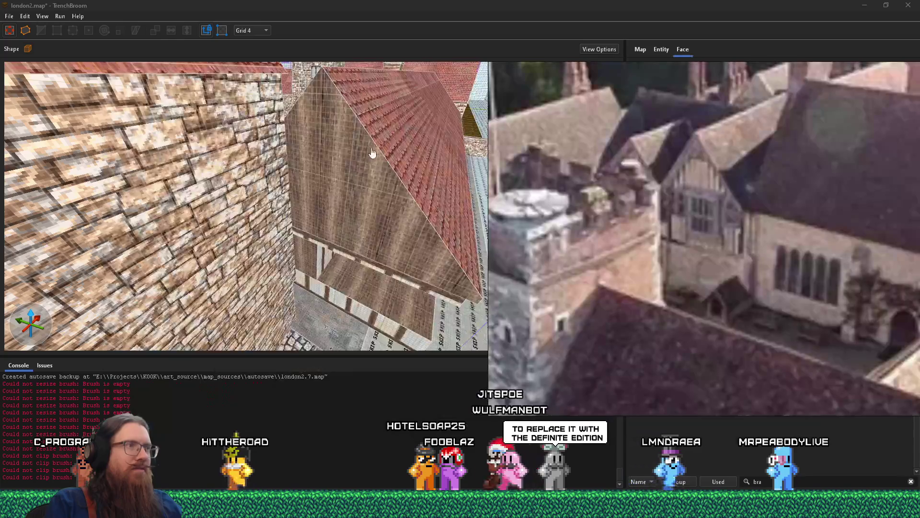
{"action": "scroll", "coordinate": [643, 296], "scroll_direction": "up", "scroll_amount": 2}
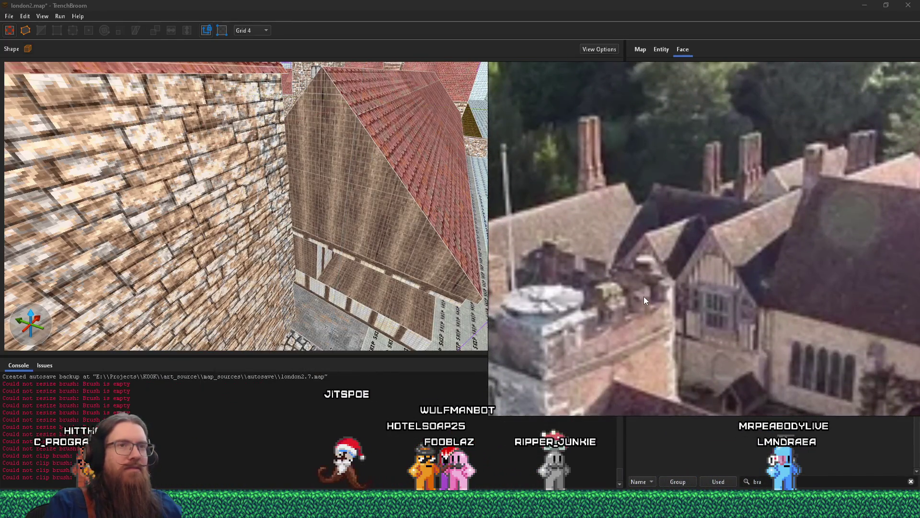
{"action": "scroll", "coordinate": [643, 296], "scroll_direction": "down", "scroll_amount": 2}
{"action": "key", "text": "alt+Tab"}
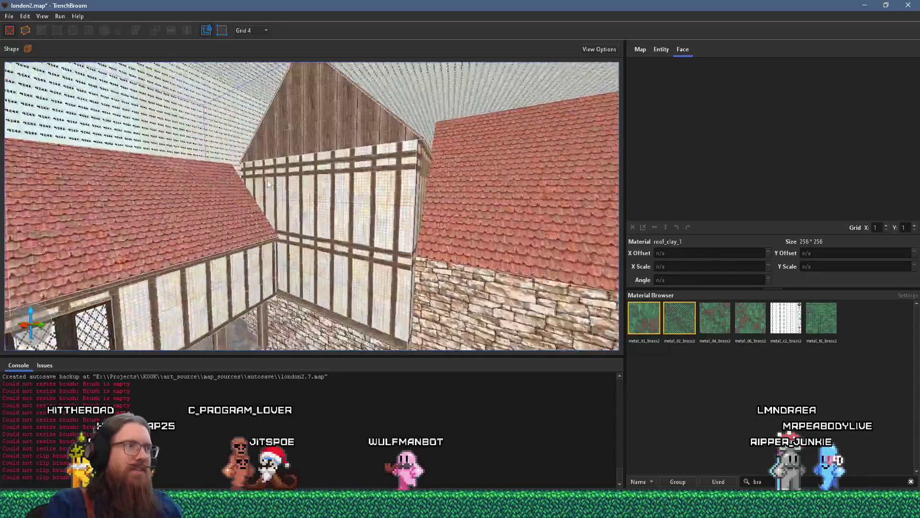
{"action": "mouse_move", "coordinate": [177, 68]}
{"action": "left_mouse_down"}
{"action": "mouse_move", "coordinate": [266, 182]}
{"action": "mouse_move", "coordinate": [131, 198]}
{"action": "mouse_move", "coordinate": [343, 216]}
{"action": "left_mouse_up"}
{"action": "key", "text": "alt+Tab"}
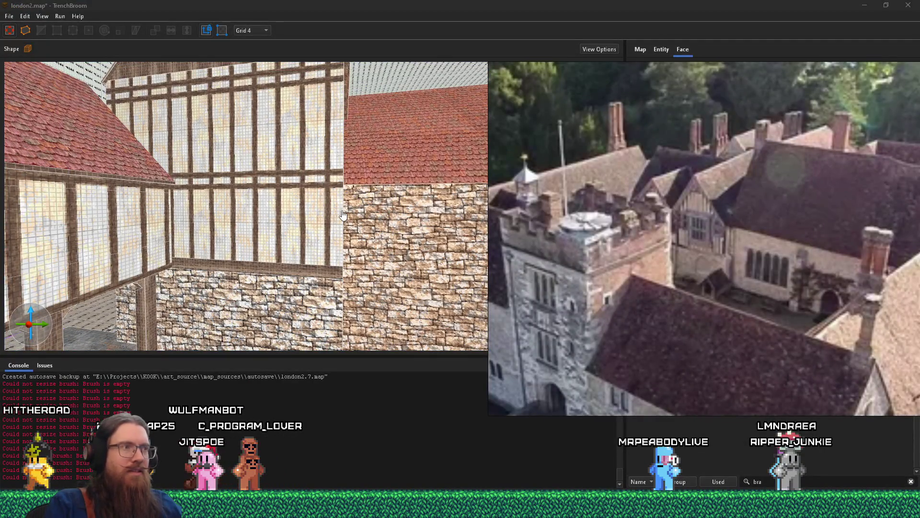
{"action": "key", "text": "alt+Tab"}
Step: Select the timber window wall brush and resize it by dragging its top face
{"action": "left_click", "coordinate": [321, 232], "text": "shift"}
{"action": "mouse_move", "coordinate": [321, 232]}
{"action": "left_mouse_down"}
{"action": "mouse_move", "coordinate": [309, 220]}
{"action": "mouse_move", "coordinate": [317, 209]}
{"action": "left_mouse_up"}
{"action": "left_click", "coordinate": [309, 219]}
{"action": "left_click", "coordinate": [293, 225]}
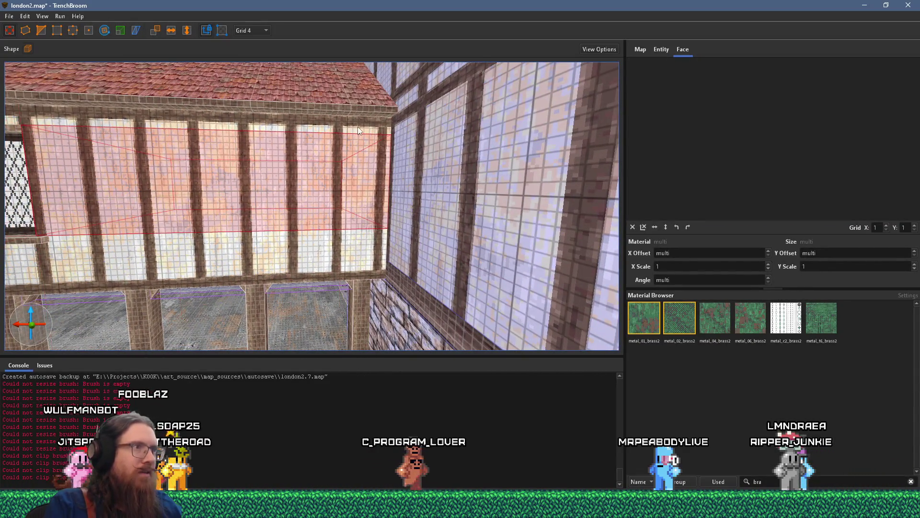
{"action": "left_click_drag", "start_coordinate": [358, 127], "coordinate": [359, 217]}
{"action": "mouse_move", "coordinate": [374, 152]}
{"action": "left_mouse_down"}
{"action": "mouse_move", "coordinate": [369, 126]}
{"action": "mouse_move", "coordinate": [365, 254]}
{"action": "left_mouse_up"}
{"action": "mouse_move", "coordinate": [414, 231]}
{"action": "left_mouse_down"}
{"action": "mouse_move", "coordinate": [405, 199]}
{"action": "mouse_move", "coordinate": [387, 192]}
{"action": "mouse_move", "coordinate": [388, 177]}
{"action": "mouse_move", "coordinate": [390, 197]}
{"action": "mouse_move", "coordinate": [433, 189]}
{"action": "mouse_move", "coordinate": [430, 258]}
{"action": "mouse_move", "coordinate": [422, 261]}
{"action": "mouse_move", "coordinate": [392, 214]}
{"action": "mouse_move", "coordinate": [402, 162]}
{"action": "mouse_move", "coordinate": [391, 146]}
{"action": "mouse_move", "coordinate": [418, 169]}
{"action": "mouse_move", "coordinate": [456, 163]}
{"action": "mouse_move", "coordinate": [143, 213]}
{"action": "mouse_move", "coordinate": [277, 200]}
{"action": "mouse_move", "coordinate": [391, 167]}
{"action": "left_mouse_up"}
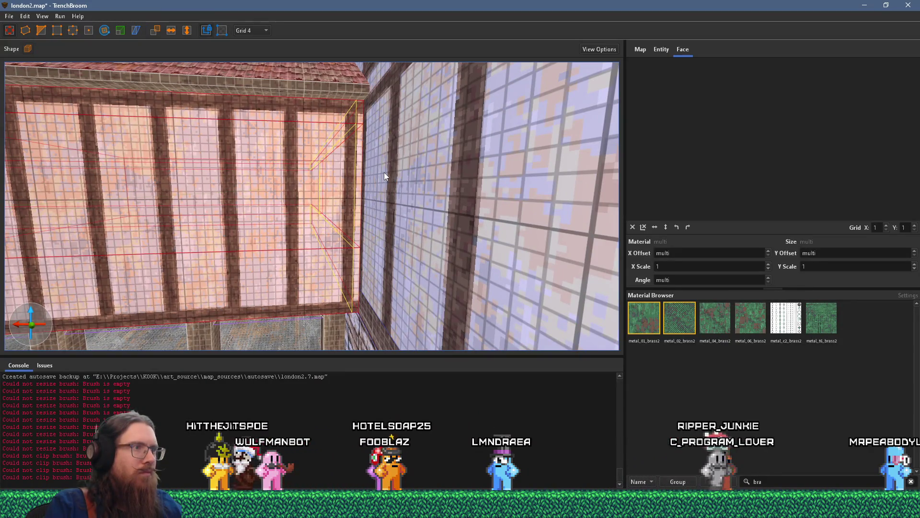
Step: Select the thin corner beam by the window and check its woodbeam1ng texture (X offset -16)
{"action": "left_click", "coordinate": [358, 273]}
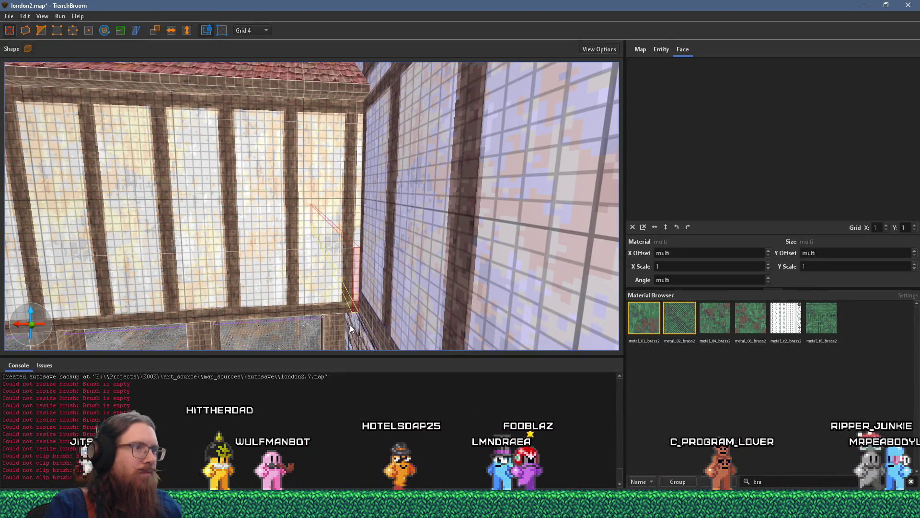
{"action": "mouse_move", "coordinate": [355, 330]}
{"action": "left_mouse_down"}
{"action": "mouse_move", "coordinate": [344, 222]}
{"action": "mouse_move", "coordinate": [377, 235]}
{"action": "left_mouse_up"}
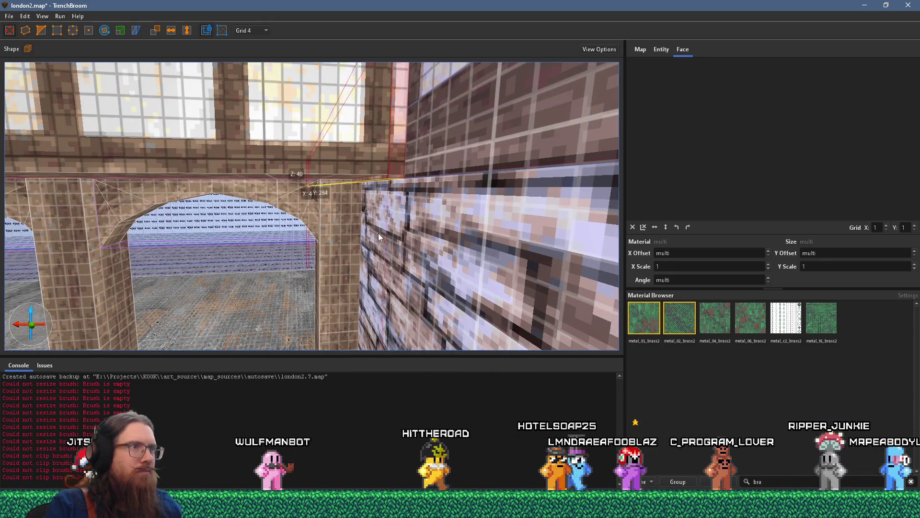
{"action": "left_click_drag", "start_coordinate": [384, 203], "coordinate": [380, 240]}
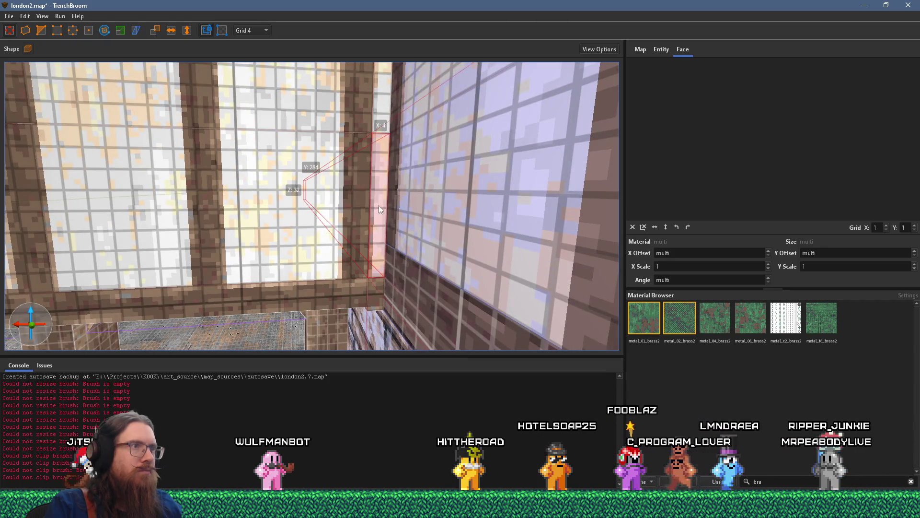
{"action": "key", "text": "Escape"}
{"action": "left_click_drag", "start_coordinate": [379, 205], "coordinate": [371, 232]}
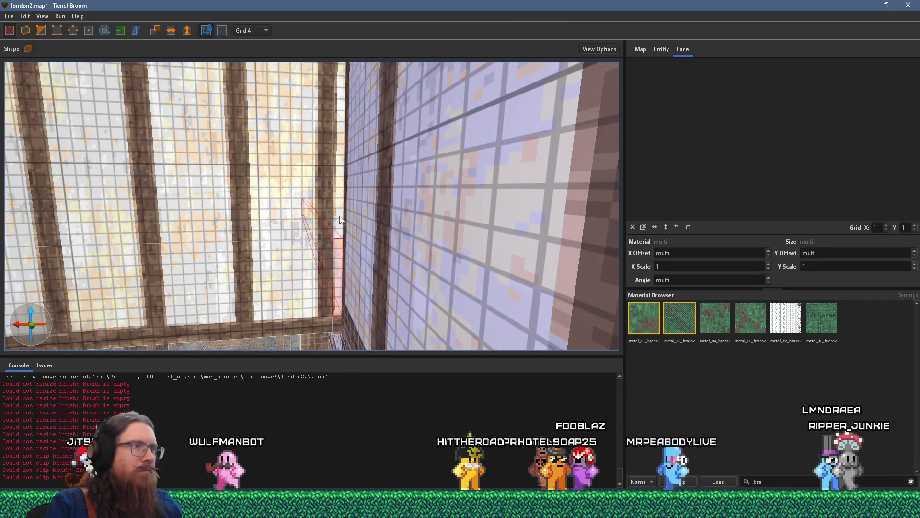
{"action": "left_click_drag", "start_coordinate": [338, 163], "coordinate": [345, 168]}
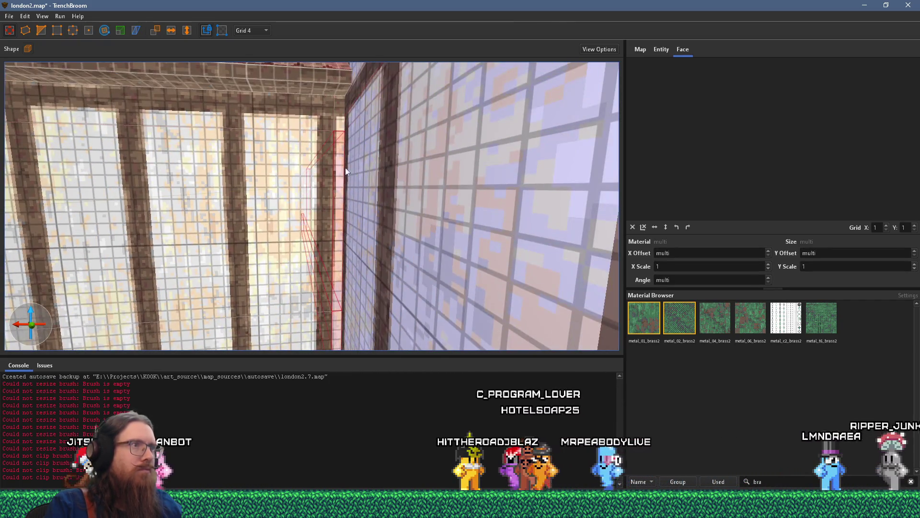
{"action": "left_click", "coordinate": [342, 121]}
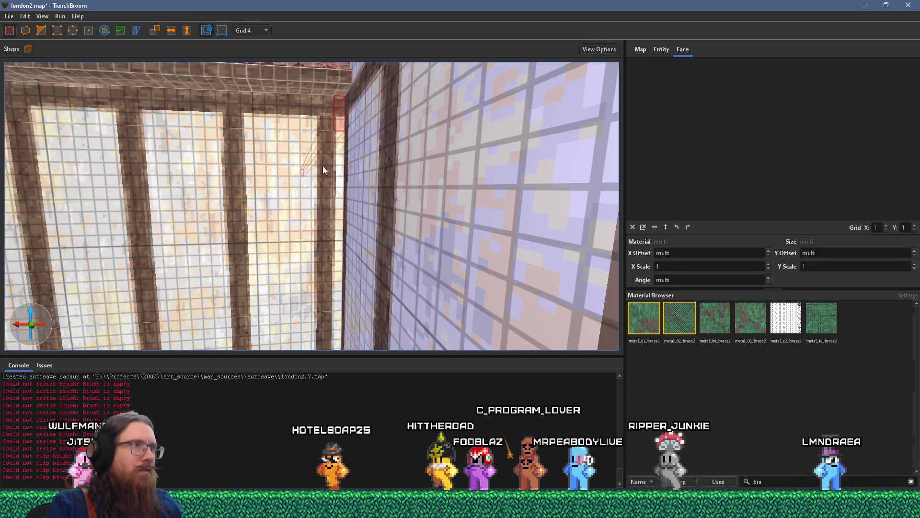
{"action": "left_click_drag", "start_coordinate": [341, 175], "coordinate": [348, 254]}
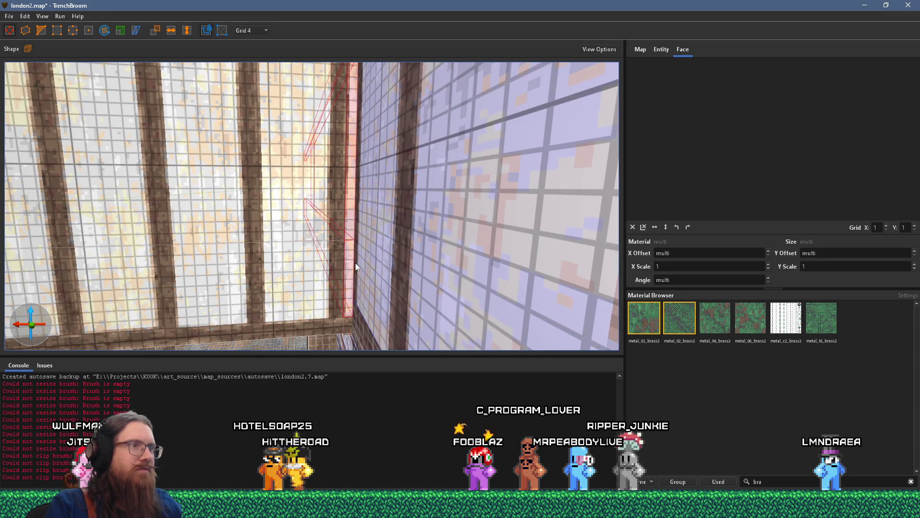
{"action": "scroll", "coordinate": [355, 263], "scroll_direction": "down", "scroll_amount": 3}
{"action": "left_click", "coordinate": [338, 264], "text": "shift"}
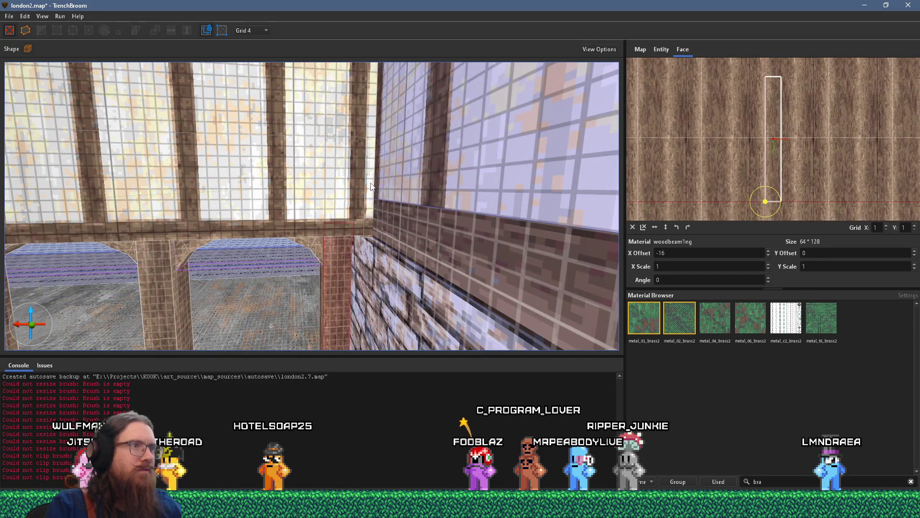
{"action": "mouse_move", "coordinate": [370, 182]}
{"action": "left_mouse_down"}
{"action": "mouse_move", "coordinate": [369, 235]}
{"action": "mouse_move", "coordinate": [423, 248]}
{"action": "mouse_move", "coordinate": [350, 170]}
{"action": "mouse_move", "coordinate": [484, 180]}
{"action": "mouse_move", "coordinate": [497, 194]}
{"action": "mouse_move", "coordinate": [440, 197]}
{"action": "mouse_move", "coordinate": [467, 219]}
{"action": "mouse_move", "coordinate": [477, 200]}
{"action": "left_mouse_up"}
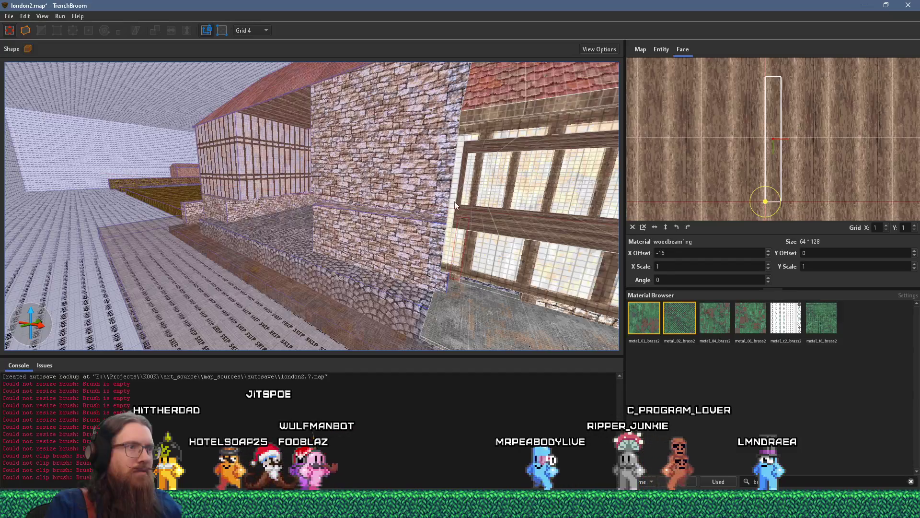
{"action": "mouse_move", "coordinate": [422, 218]}
{"action": "left_mouse_down"}
{"action": "mouse_move", "coordinate": [541, 193]}
{"action": "mouse_move", "coordinate": [315, 164]}
{"action": "mouse_move", "coordinate": [300, 177]}
{"action": "mouse_move", "coordinate": [261, 162]}
{"action": "mouse_move", "coordinate": [421, 222]}
{"action": "mouse_move", "coordinate": [315, 187]}
{"action": "mouse_move", "coordinate": [511, 236]}
{"action": "mouse_move", "coordinate": [455, 226]}
{"action": "mouse_move", "coordinate": [457, 243]}
{"action": "mouse_move", "coordinate": [329, 202]}
{"action": "mouse_move", "coordinate": [150, 208]}
{"action": "mouse_move", "coordinate": [99, 183]}
{"action": "mouse_move", "coordinate": [130, 206]}
{"action": "mouse_move", "coordinate": [425, 219]}
{"action": "mouse_move", "coordinate": [70, 176]}
{"action": "mouse_move", "coordinate": [388, 203]}
{"action": "mouse_move", "coordinate": [343, 203]}
{"action": "mouse_move", "coordinate": [340, 265]}
{"action": "mouse_move", "coordinate": [453, 244]}
{"action": "mouse_move", "coordinate": [173, 242]}
{"action": "mouse_move", "coordinate": [466, 208]}
{"action": "mouse_move", "coordinate": [488, 232]}
{"action": "left_mouse_up"}
{"action": "left_click", "coordinate": [348, 214]}
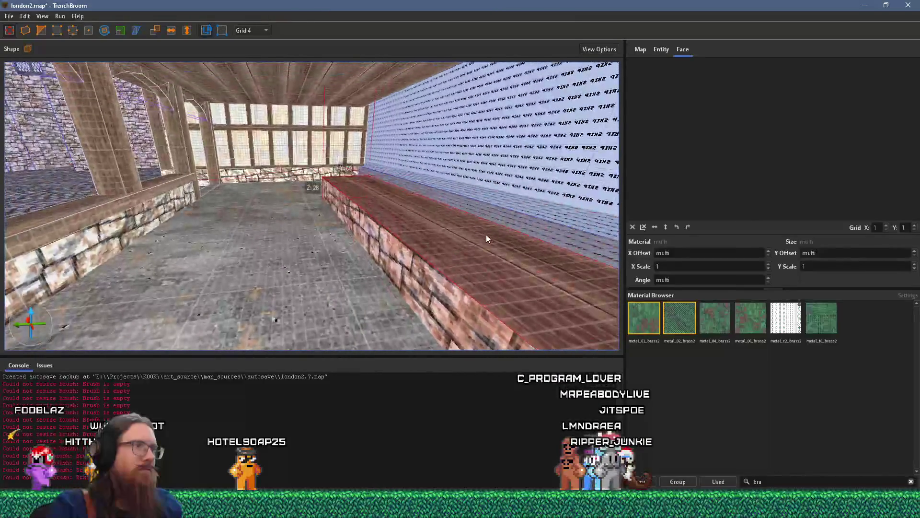
Step: Push the wood-topped ledge's side face outward to widen it
{"action": "mouse_move", "coordinate": [426, 268]}
{"action": "left_mouse_down"}
{"action": "mouse_move", "coordinate": [336, 300]}
{"action": "mouse_move", "coordinate": [430, 263]}
{"action": "mouse_move", "coordinate": [376, 205]}
{"action": "left_mouse_up"}
{"action": "scroll", "coordinate": [375, 203], "scroll_direction": "up", "scroll_amount": 5}
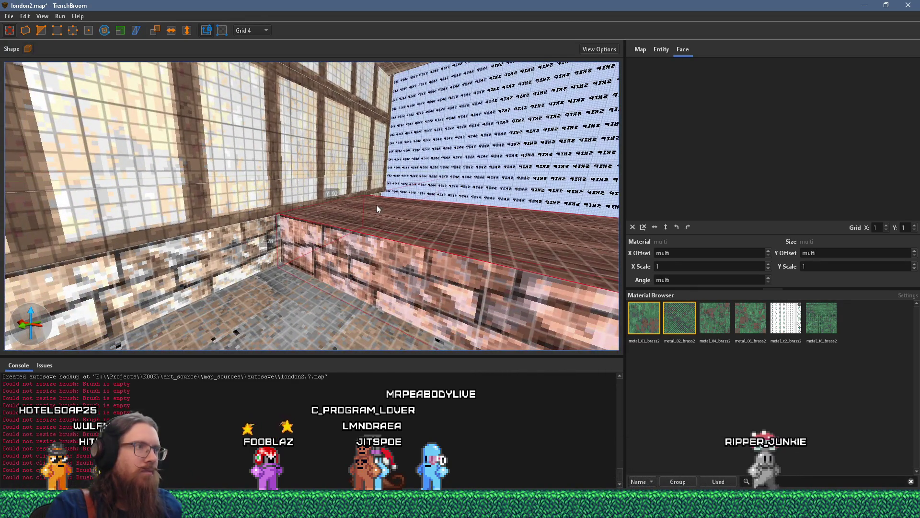
{"action": "scroll", "coordinate": [375, 205], "scroll_direction": "down", "scroll_amount": 3}
{"action": "scroll", "coordinate": [346, 208], "scroll_direction": "down", "scroll_amount": 2}
{"action": "scroll", "coordinate": [351, 208], "scroll_direction": "up", "scroll_amount": 2}
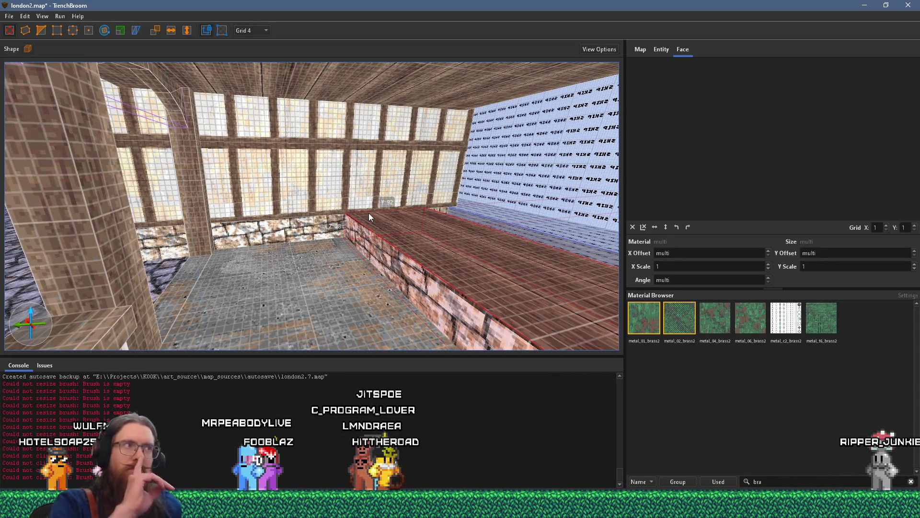
{"action": "scroll", "coordinate": [409, 229], "scroll_direction": "down", "scroll_amount": 5}
{"action": "scroll", "coordinate": [474, 231], "scroll_direction": "down", "scroll_amount": 5}
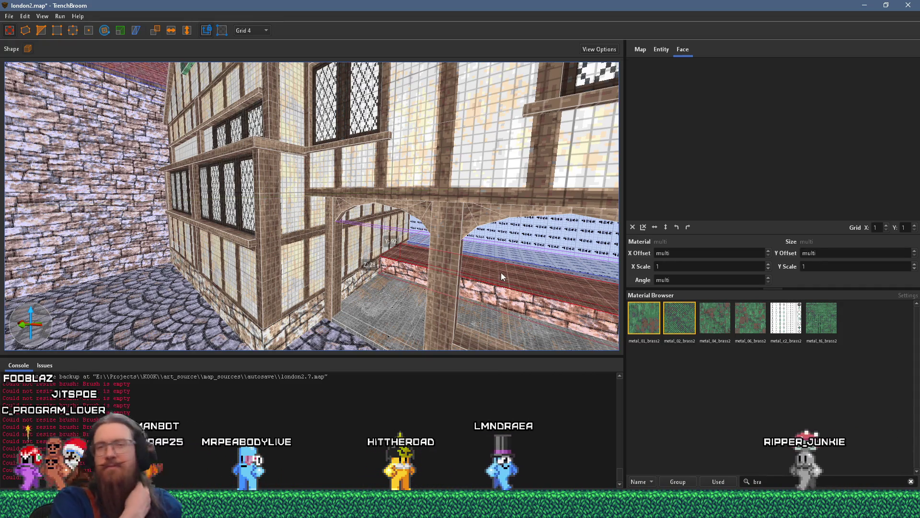
{"action": "scroll", "coordinate": [501, 272], "scroll_direction": "up", "scroll_amount": 5}
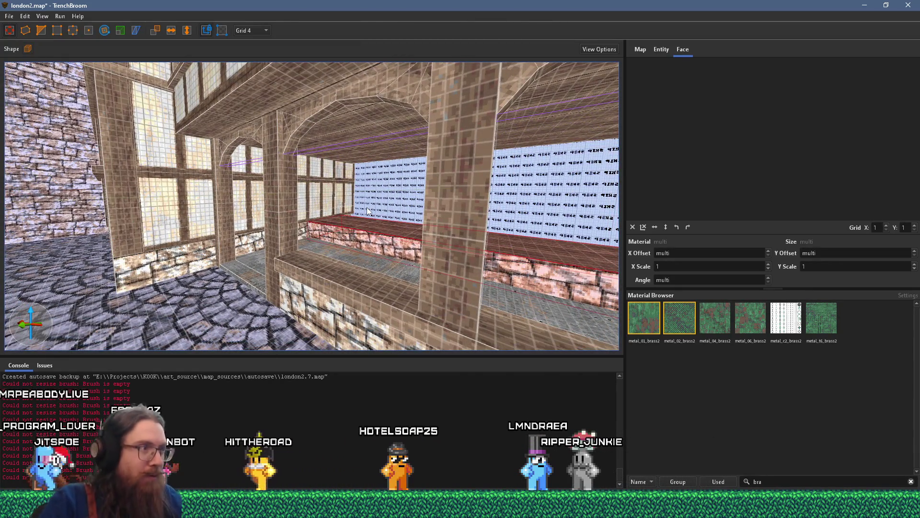
{"action": "scroll", "coordinate": [318, 220], "scroll_direction": "up", "scroll_amount": 5}
Step: Check the ledge's woodbeam1 plank top, then reselect the whole ledge brush
{"action": "left_click_drag", "start_coordinate": [573, 251], "coordinate": [322, 220]}
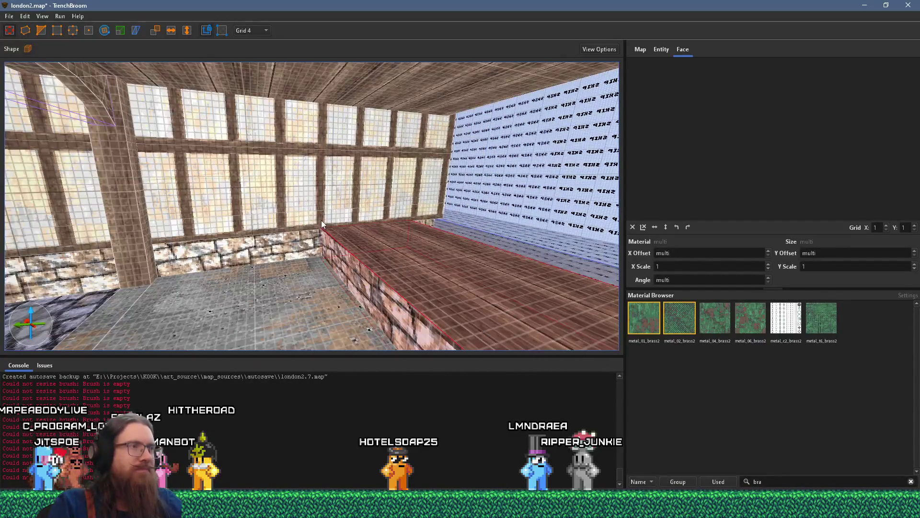
{"action": "scroll", "coordinate": [322, 220], "scroll_direction": "up", "scroll_amount": 2}
{"action": "scroll", "coordinate": [317, 257], "scroll_direction": "up", "scroll_amount": 3}
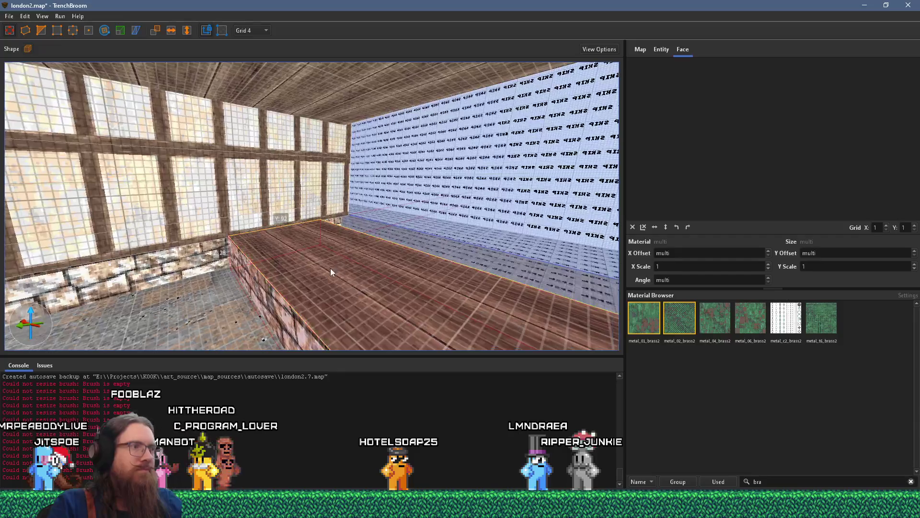
{"action": "scroll", "coordinate": [340, 258], "scroll_direction": "down", "scroll_amount": 5}
{"action": "left_click", "coordinate": [421, 248], "text": "shift"}
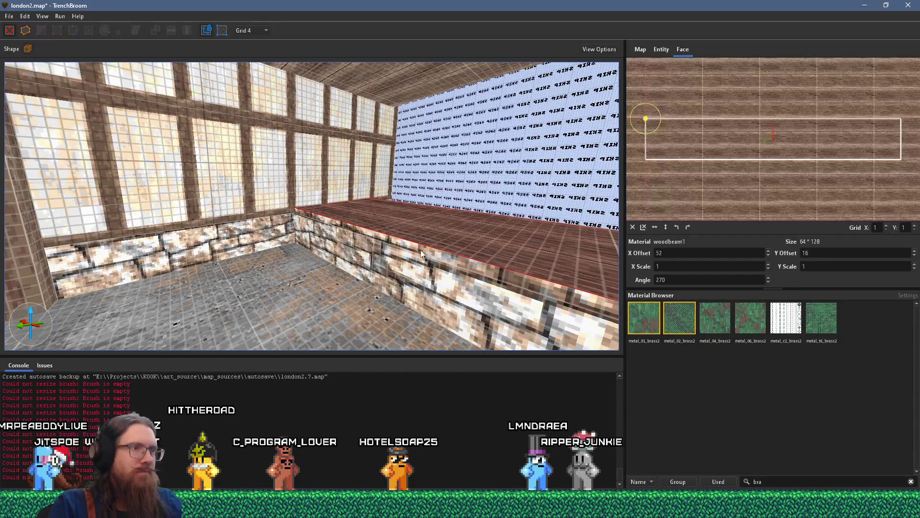
{"action": "left_click", "coordinate": [435, 250]}
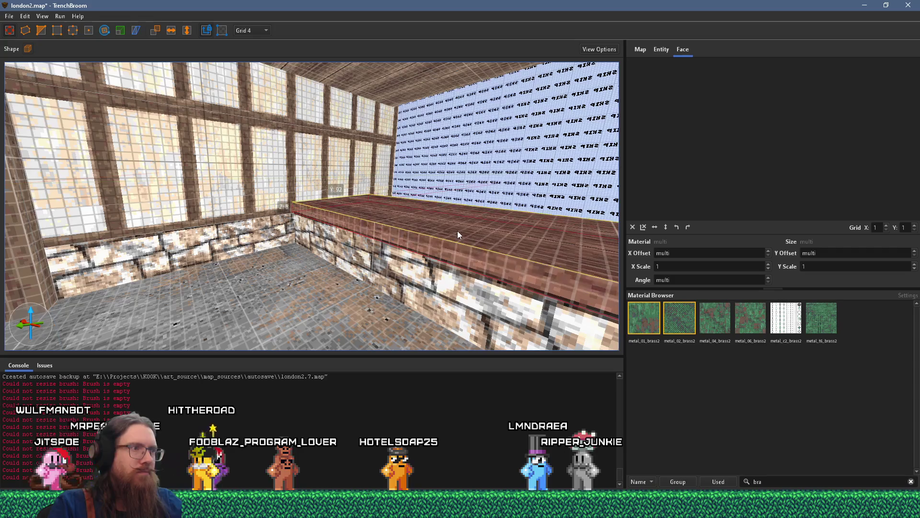
{"action": "scroll", "coordinate": [446, 242], "scroll_direction": "up", "scroll_amount": 3}
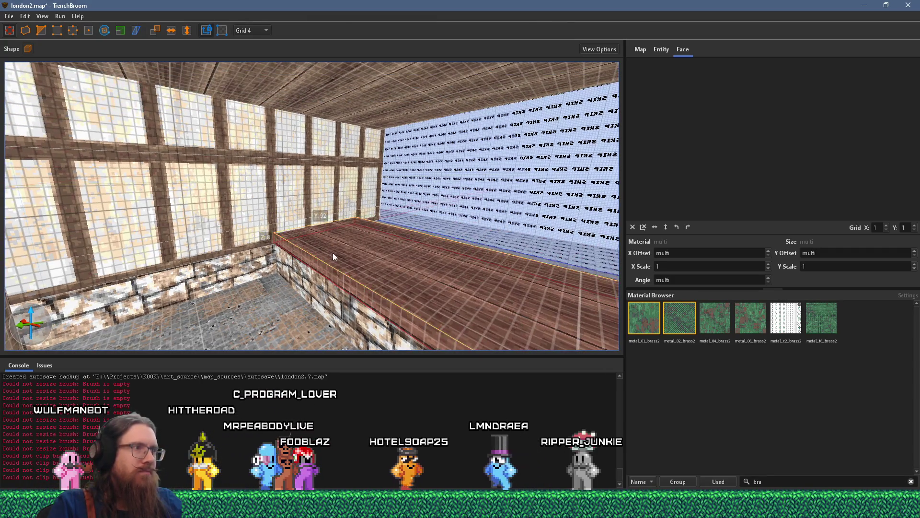
Step: Raise the ledge into a tall wall over the lettered wall and select the window wall
{"action": "left_click_drag", "start_coordinate": [333, 253], "coordinate": [363, 168]}
{"action": "left_click", "coordinate": [252, 186], "text": "shift"}
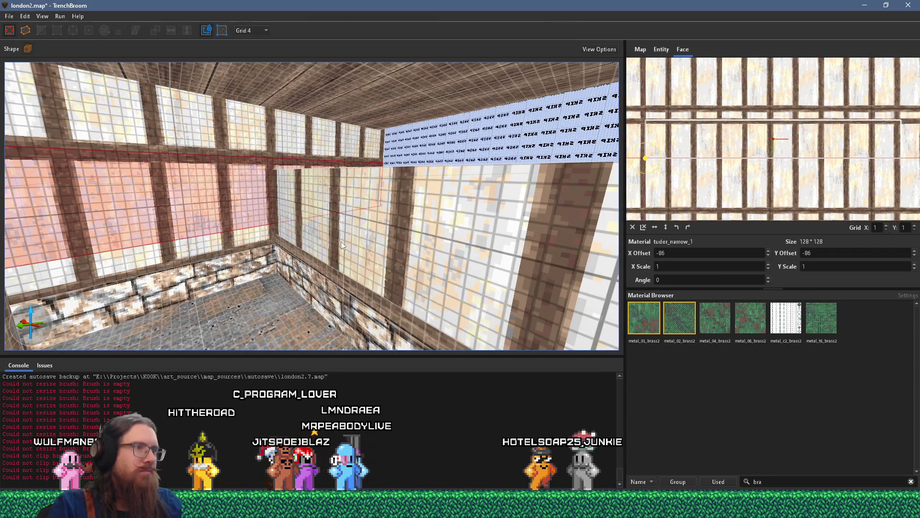
{"action": "left_click", "coordinate": [352, 239], "text": "ctrl+shift"}
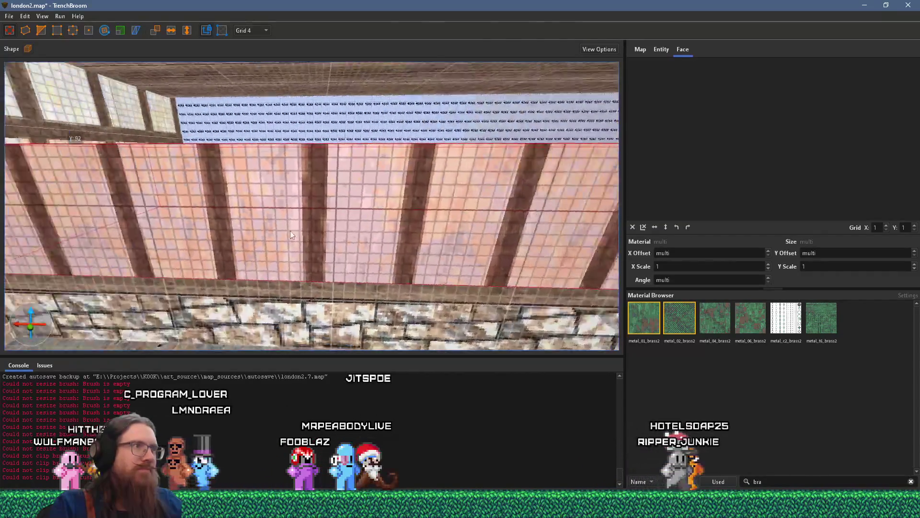
Step: Shift the window face's tudor_narrow_1 texture from Y offset -86 to -54
{"action": "mouse_move", "coordinate": [291, 235]}
{"action": "left_mouse_down"}
{"action": "mouse_move", "coordinate": [287, 225]}
{"action": "mouse_move", "coordinate": [346, 244]}
{"action": "mouse_move", "coordinate": [376, 170]}
{"action": "left_mouse_up"}
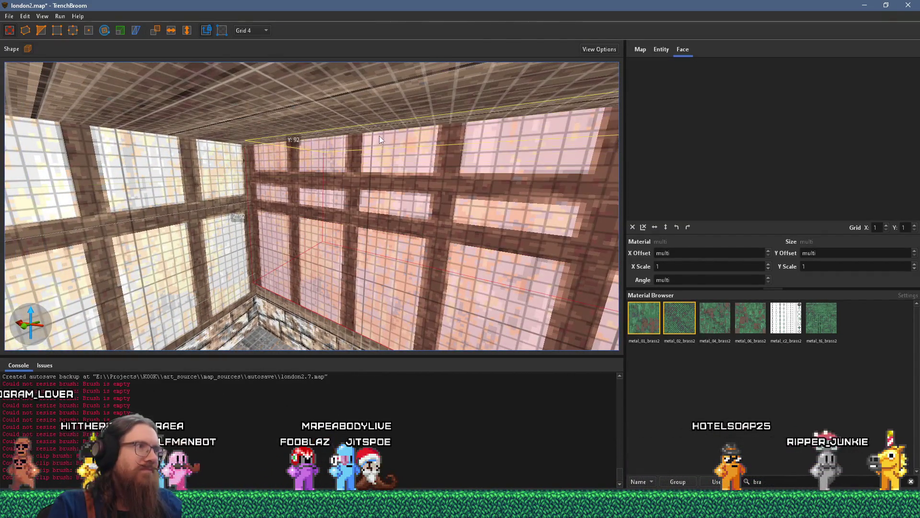
{"action": "mouse_move", "coordinate": [381, 137]}
{"action": "left_mouse_down"}
{"action": "mouse_move", "coordinate": [387, 189]}
{"action": "mouse_move", "coordinate": [401, 154]}
{"action": "mouse_move", "coordinate": [366, 192]}
{"action": "left_mouse_up"}
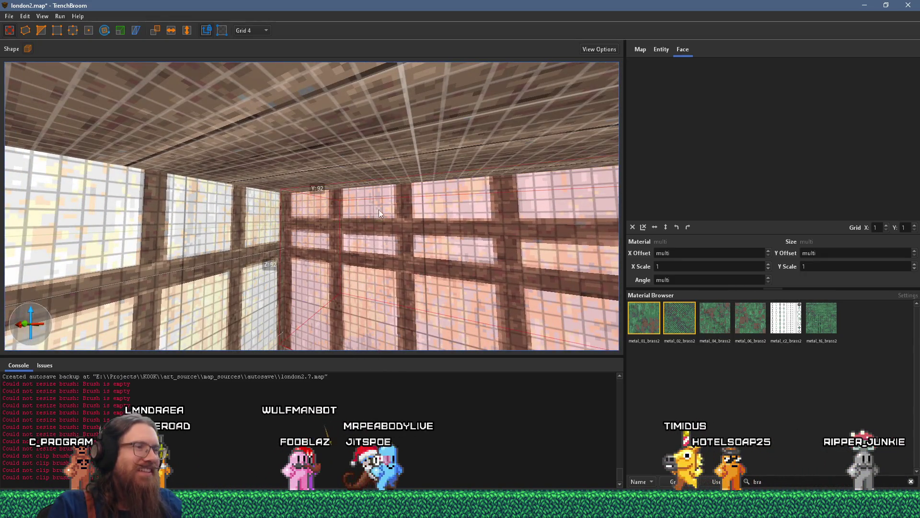
{"action": "left_click", "coordinate": [376, 249], "text": "shift"}
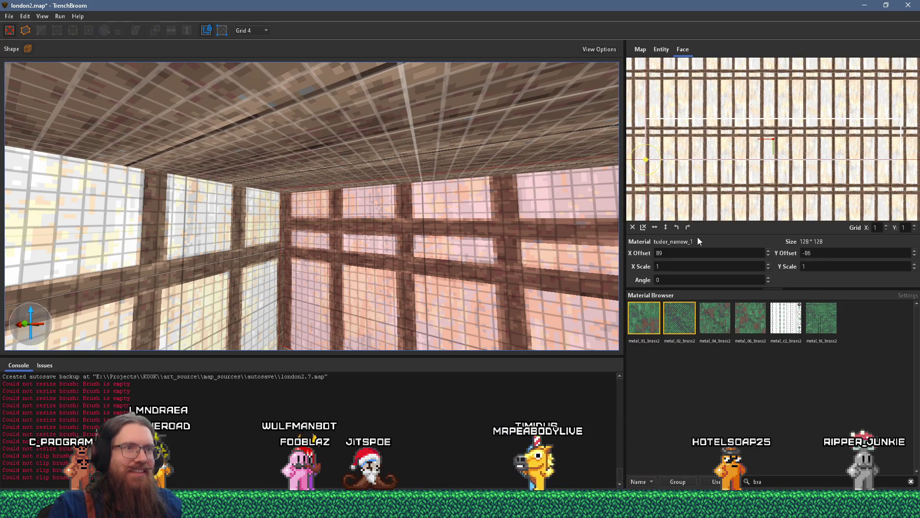
{"action": "scroll", "coordinate": [825, 251], "scroll_direction": "up", "scroll_amount": 8}
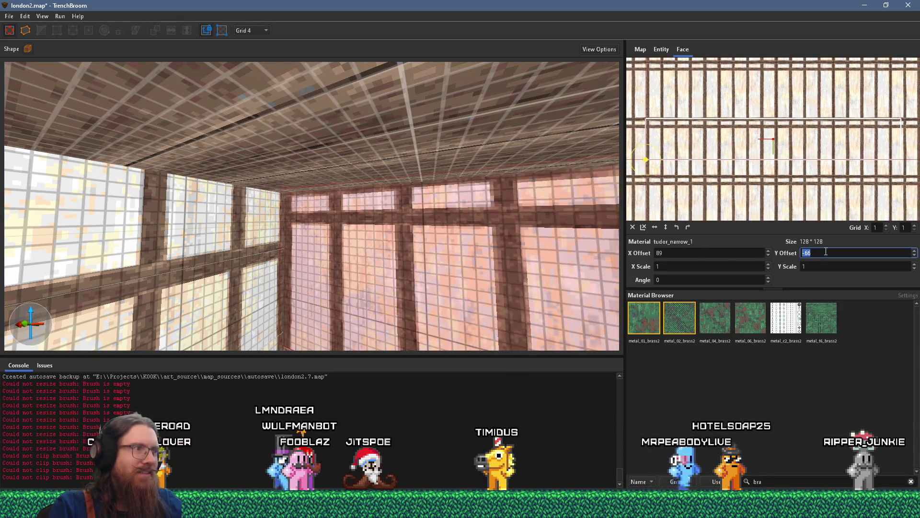
{"action": "mouse_move", "coordinate": [409, 266]}
{"action": "left_mouse_down"}
{"action": "mouse_move", "coordinate": [431, 257]}
{"action": "mouse_move", "coordinate": [398, 237]}
{"action": "left_mouse_up"}
{"action": "mouse_move", "coordinate": [599, 216]}
{"action": "left_mouse_down"}
{"action": "mouse_move", "coordinate": [413, 188]}
{"action": "mouse_move", "coordinate": [349, 202]}
{"action": "mouse_move", "coordinate": [383, 201]}
{"action": "mouse_move", "coordinate": [245, 200]}
{"action": "mouse_move", "coordinate": [181, 211]}
{"action": "left_mouse_up"}
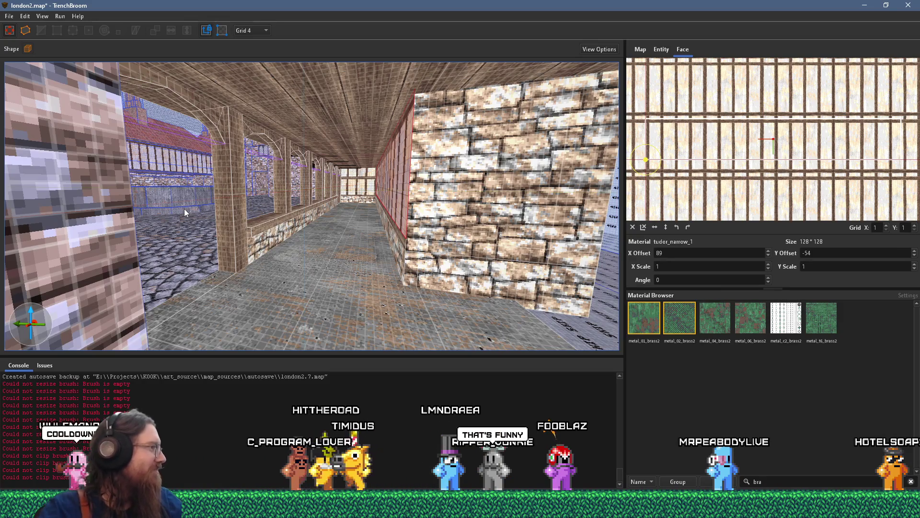
{"action": "mouse_move", "coordinate": [266, 253]}
{"action": "left_mouse_down"}
{"action": "mouse_move", "coordinate": [243, 277]}
{"action": "mouse_move", "coordinate": [344, 305]}
{"action": "mouse_move", "coordinate": [401, 285]}
{"action": "mouse_move", "coordinate": [460, 284]}
{"action": "mouse_move", "coordinate": [381, 259]}
{"action": "mouse_move", "coordinate": [353, 272]}
{"action": "mouse_move", "coordinate": [281, 102]}
{"action": "left_mouse_up"}
{"action": "left_click", "coordinate": [281, 102]}
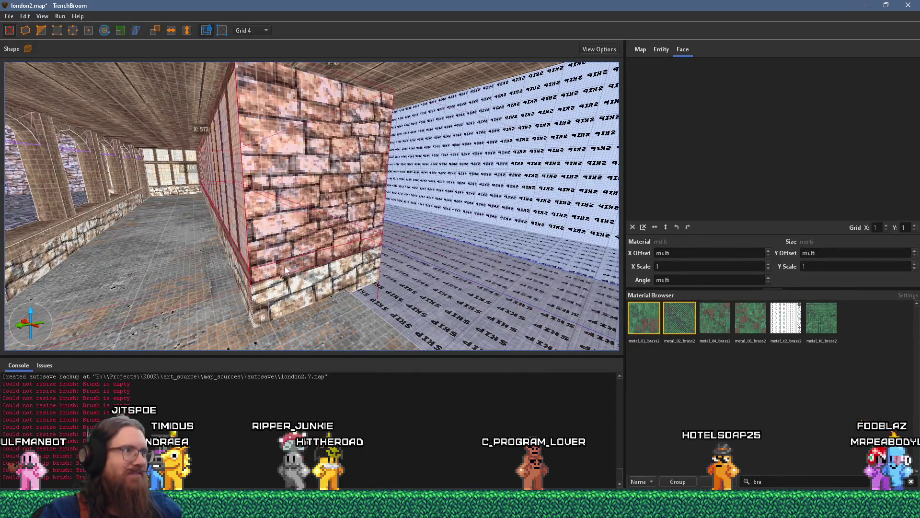
{"action": "mouse_move", "coordinate": [283, 288]}
{"action": "left_mouse_down"}
{"action": "mouse_move", "coordinate": [405, 338]}
{"action": "mouse_move", "coordinate": [364, 304]}
{"action": "left_mouse_up"}
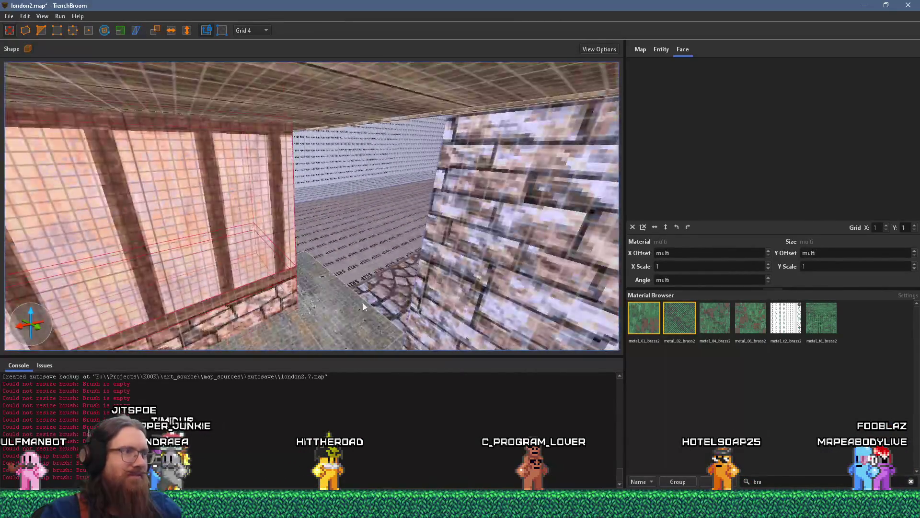
{"action": "mouse_move", "coordinate": [407, 260]}
{"action": "left_mouse_down"}
{"action": "mouse_move", "coordinate": [335, 311]}
{"action": "mouse_move", "coordinate": [411, 251]}
{"action": "mouse_move", "coordinate": [415, 295]}
{"action": "mouse_move", "coordinate": [379, 298]}
{"action": "mouse_move", "coordinate": [421, 286]}
{"action": "mouse_move", "coordinate": [424, 274]}
{"action": "left_mouse_up"}
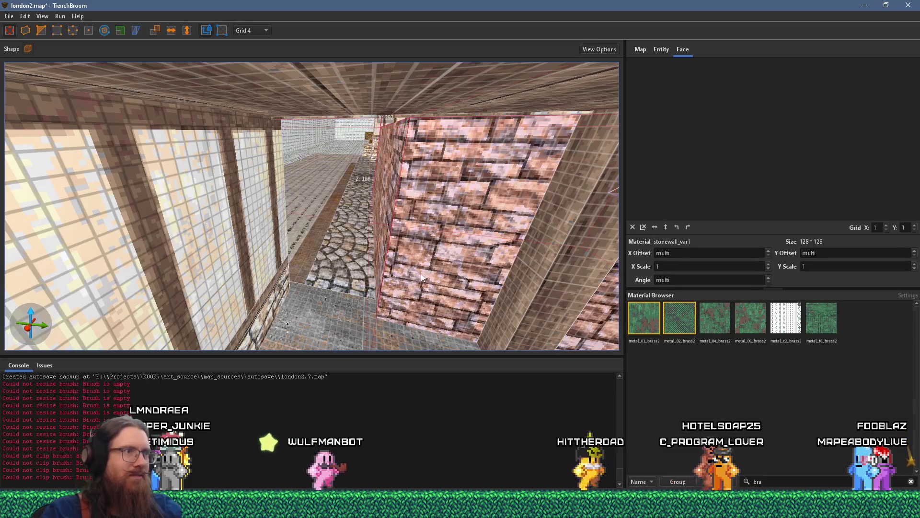
{"action": "mouse_move", "coordinate": [378, 250]}
{"action": "left_mouse_down"}
{"action": "mouse_move", "coordinate": [289, 240]}
{"action": "mouse_move", "coordinate": [373, 332]}
{"action": "mouse_move", "coordinate": [398, 316]}
{"action": "mouse_move", "coordinate": [168, 262]}
{"action": "mouse_move", "coordinate": [384, 252]}
{"action": "mouse_move", "coordinate": [396, 239]}
{"action": "left_mouse_up"}
{"action": "left_click", "coordinate": [396, 239]}
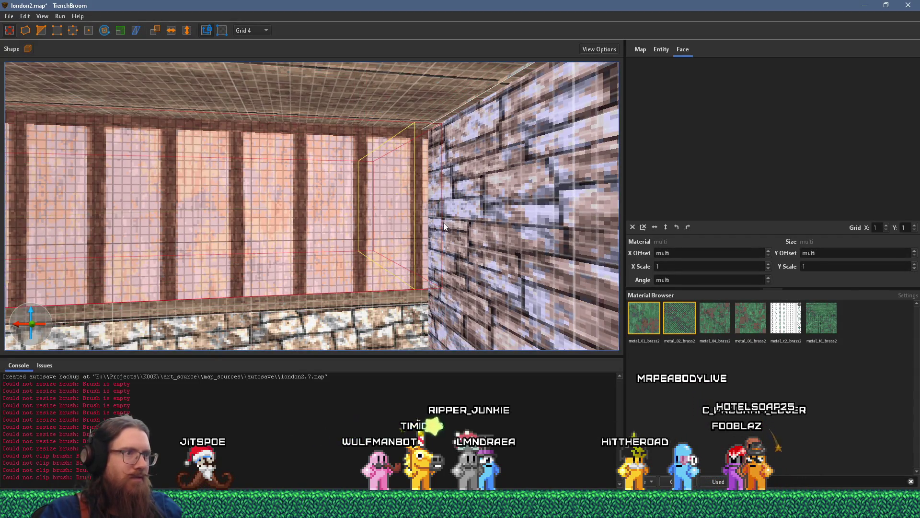
Step: Check the window and wooden pillar face materials, then clear the selection
{"action": "left_click", "coordinate": [423, 232], "text": "shift"}
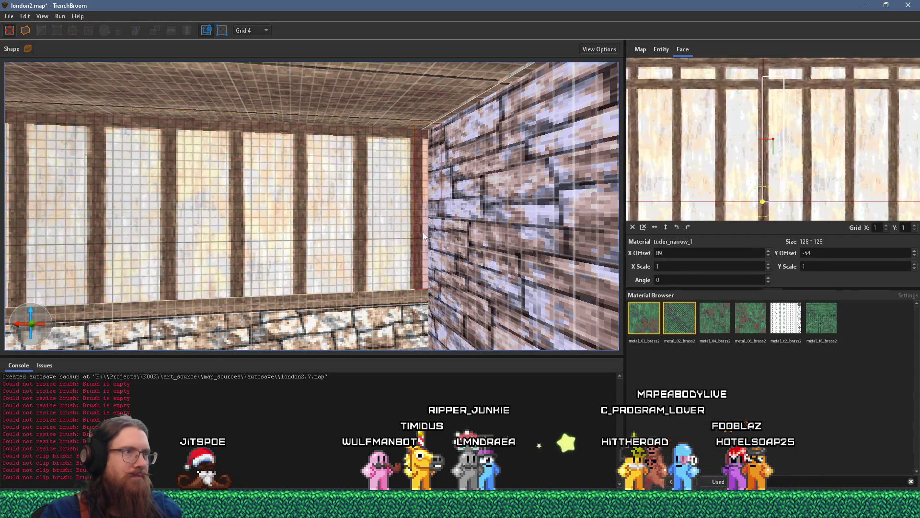
{"action": "scroll", "coordinate": [438, 261], "scroll_direction": "down", "scroll_amount": 5}
{"action": "left_click", "coordinate": [430, 261], "text": "shift"}
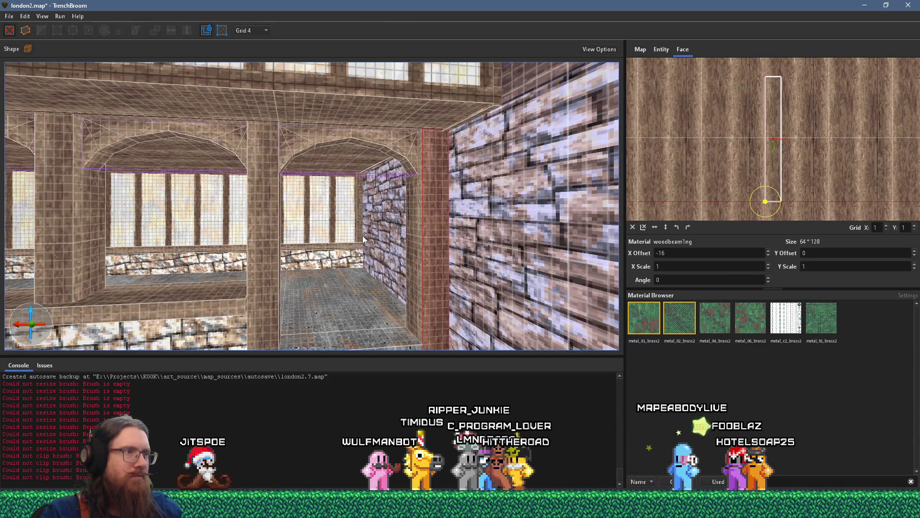
{"action": "key", "text": "Escape"}
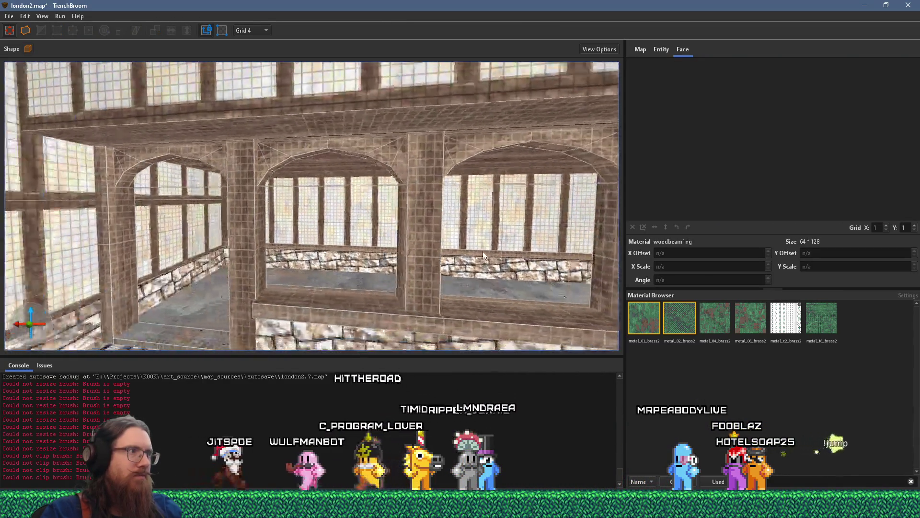
Step: View the timbered courtyard wall and red roof beside the PureRef Tudor reference board
{"action": "scroll", "coordinate": [484, 256], "scroll_direction": "up", "scroll_amount": 10}
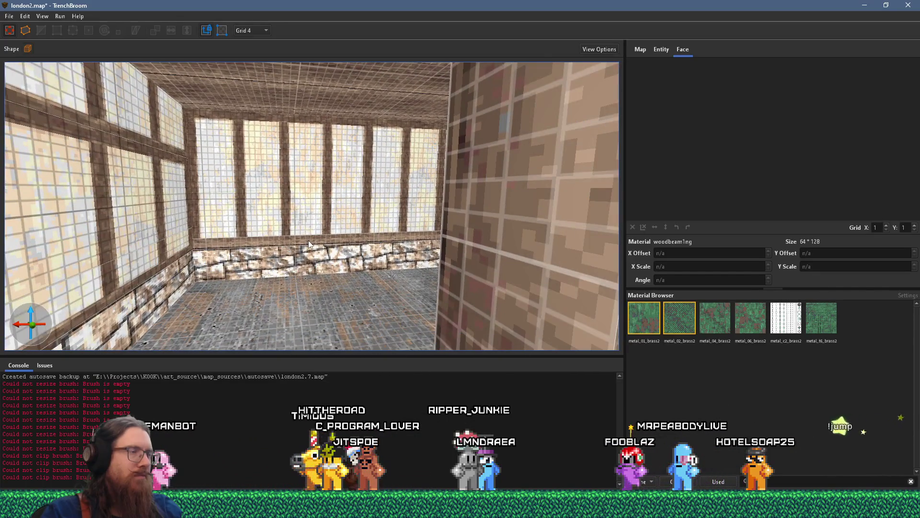
{"action": "scroll", "coordinate": [308, 240], "scroll_direction": "down", "scroll_amount": 10}
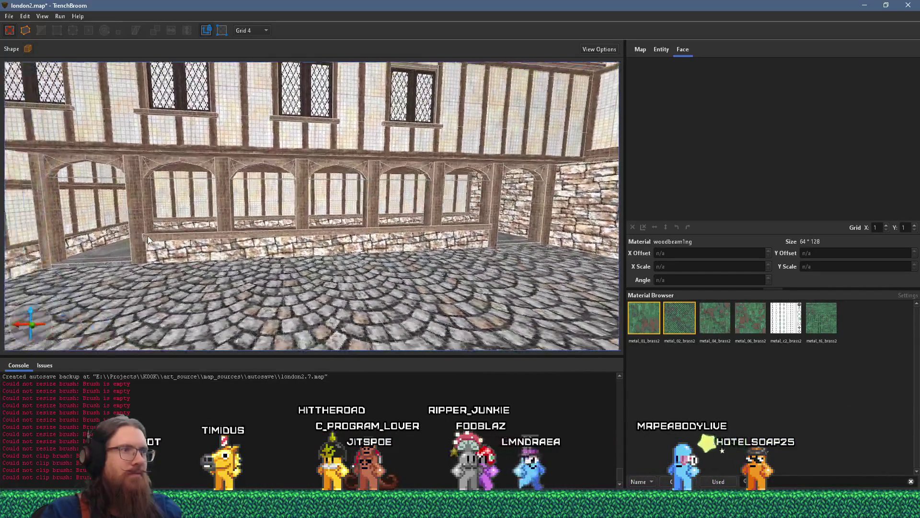
{"action": "mouse_move", "coordinate": [148, 236]}
{"action": "left_mouse_down"}
{"action": "mouse_move", "coordinate": [311, 301]}
{"action": "mouse_move", "coordinate": [216, 240]}
{"action": "mouse_move", "coordinate": [456, 269]}
{"action": "mouse_move", "coordinate": [210, 263]}
{"action": "mouse_move", "coordinate": [440, 310]}
{"action": "mouse_move", "coordinate": [423, 236]}
{"action": "left_mouse_up"}
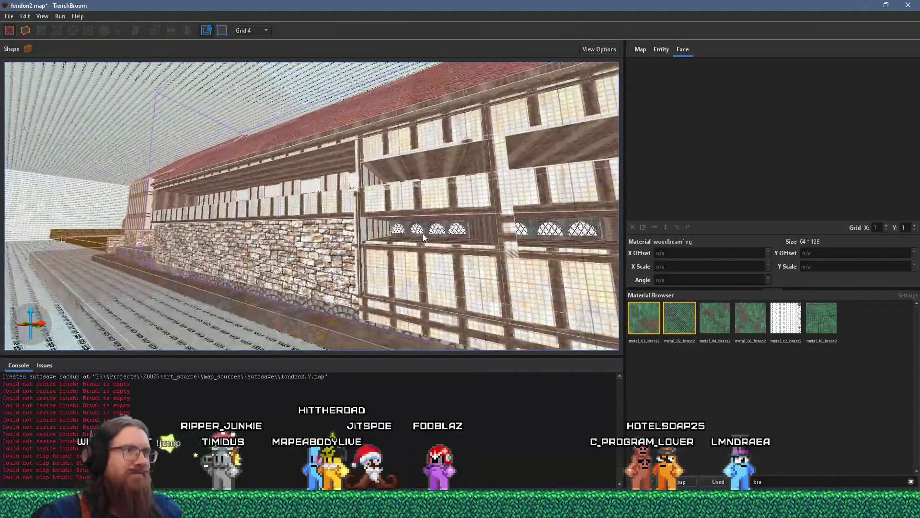
{"action": "key", "text": "alt+Tab"}
{"action": "scroll", "coordinate": [628, 331], "scroll_direction": "down", "scroll_amount": 5}
Step: Paste the half-timbered manor photo into PureRef and zoom in to study it
{"action": "key", "text": "ctrl+v"}
{"action": "scroll", "coordinate": [677, 345], "scroll_direction": "up", "scroll_amount": 2}
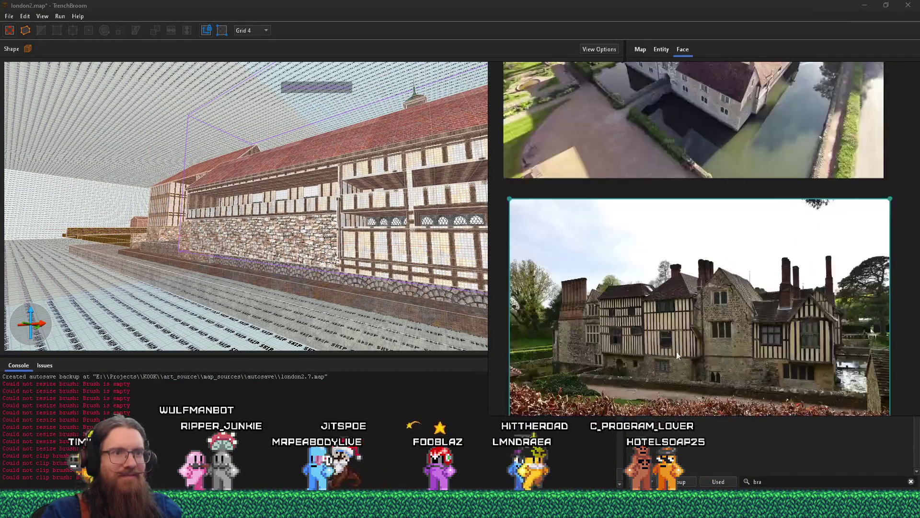
{"action": "scroll", "coordinate": [638, 373], "scroll_direction": "down", "scroll_amount": 4}
{"action": "scroll", "coordinate": [637, 369], "scroll_direction": "up", "scroll_amount": 3}
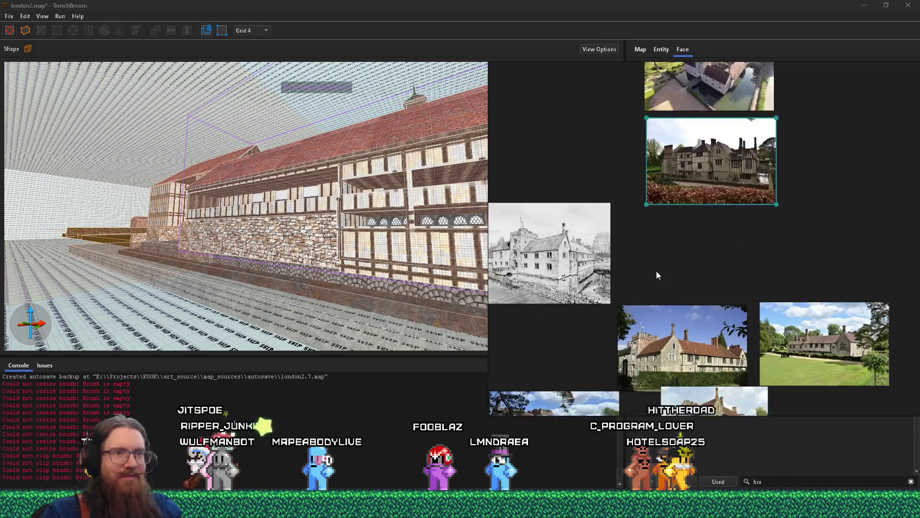
{"action": "scroll", "coordinate": [758, 322], "scroll_direction": "down", "scroll_amount": 4}
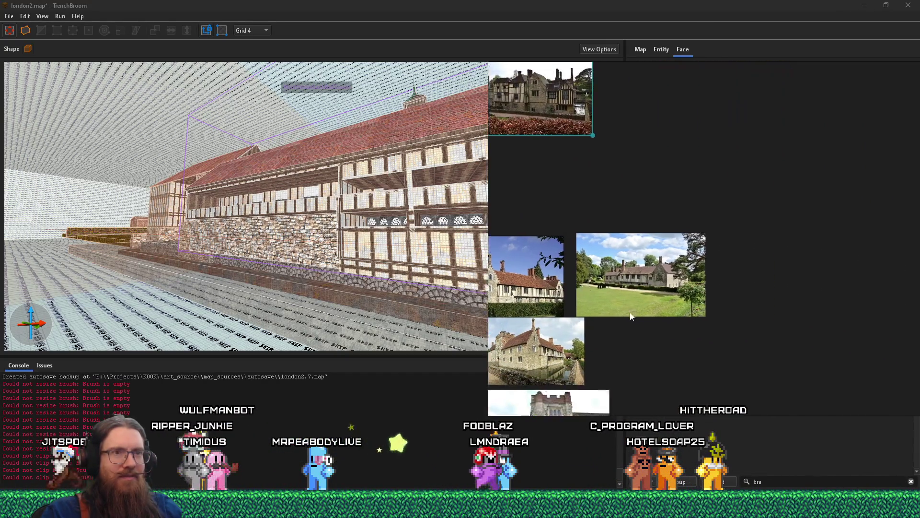
{"action": "scroll", "coordinate": [715, 338], "scroll_direction": "up", "scroll_amount": 4}
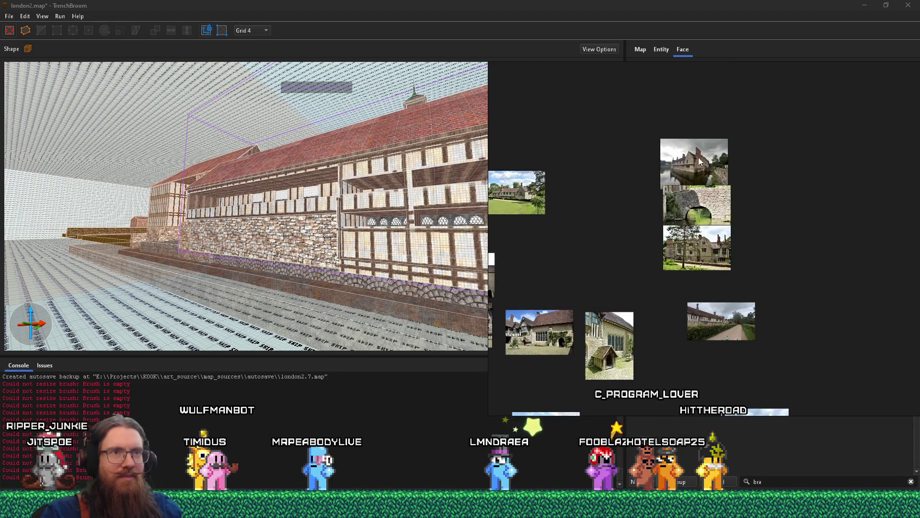
{"action": "scroll", "coordinate": [701, 169], "scroll_direction": "up", "scroll_amount": 3}
{"action": "scroll", "coordinate": [759, 310], "scroll_direction": "down", "scroll_amount": 4}
{"action": "scroll", "coordinate": [694, 247], "scroll_direction": "up", "scroll_amount": 4}
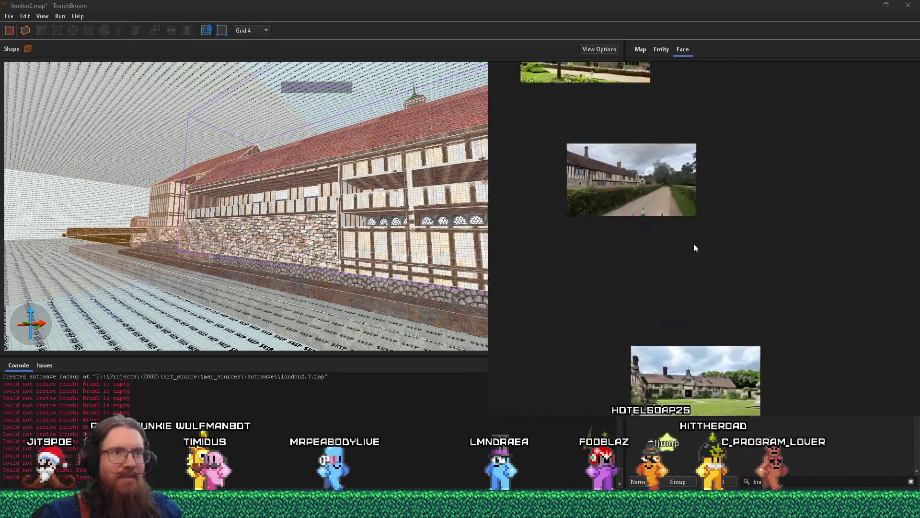
{"action": "scroll", "coordinate": [689, 310], "scroll_direction": "down", "scroll_amount": 2}
{"action": "scroll", "coordinate": [690, 310], "scroll_direction": "down", "scroll_amount": 5}
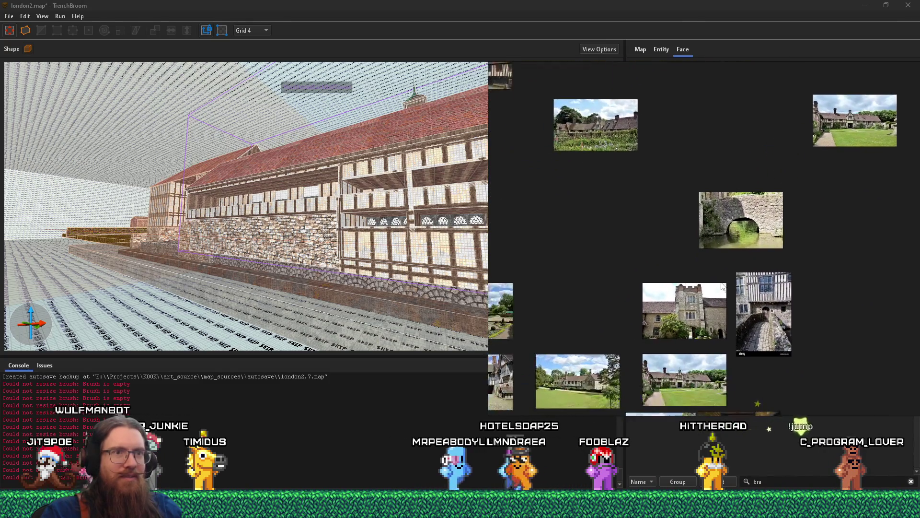
{"action": "scroll", "coordinate": [717, 317], "scroll_direction": "down", "scroll_amount": 2}
{"action": "scroll", "coordinate": [706, 368], "scroll_direction": "up", "scroll_amount": 2}
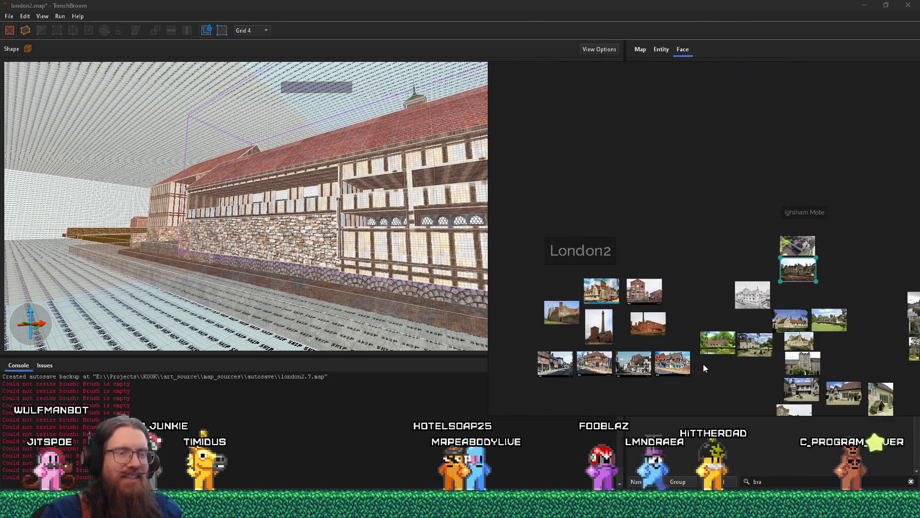
{"action": "scroll", "coordinate": [720, 351], "scroll_direction": "up", "scroll_amount": 3}
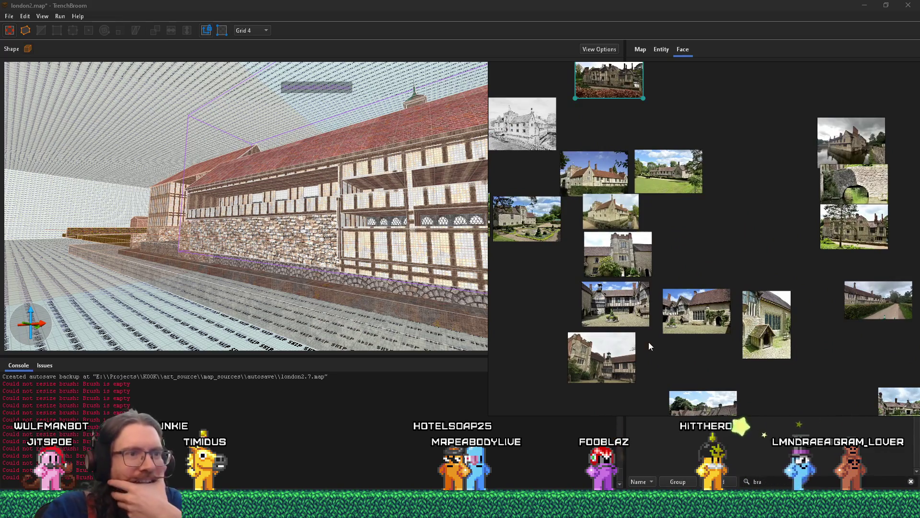
{"action": "scroll", "coordinate": [757, 326], "scroll_direction": "up", "scroll_amount": 3}
Step: Pan across the Ightham Mote photos, then return to TrenchBroom
{"action": "left_click_drag", "start_coordinate": [657, 308], "coordinate": [831, 326]}
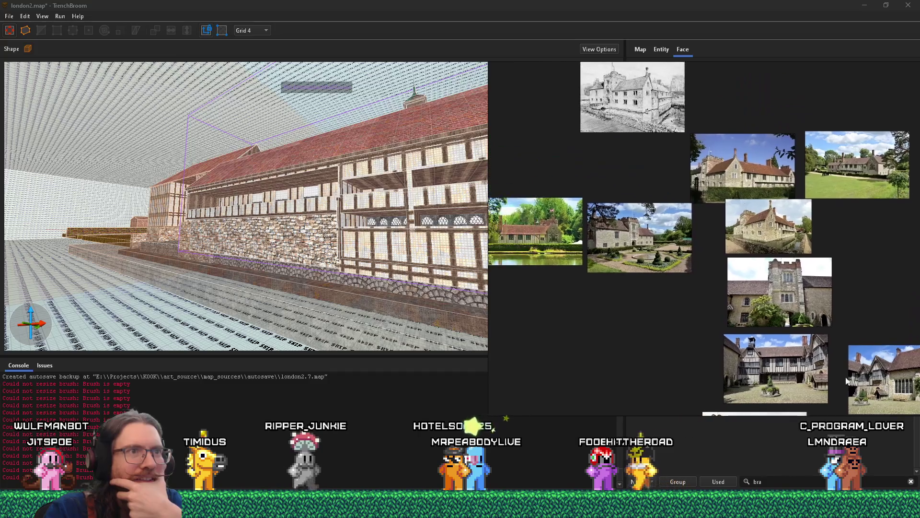
{"action": "scroll", "coordinate": [613, 225], "scroll_direction": "up", "scroll_amount": 4}
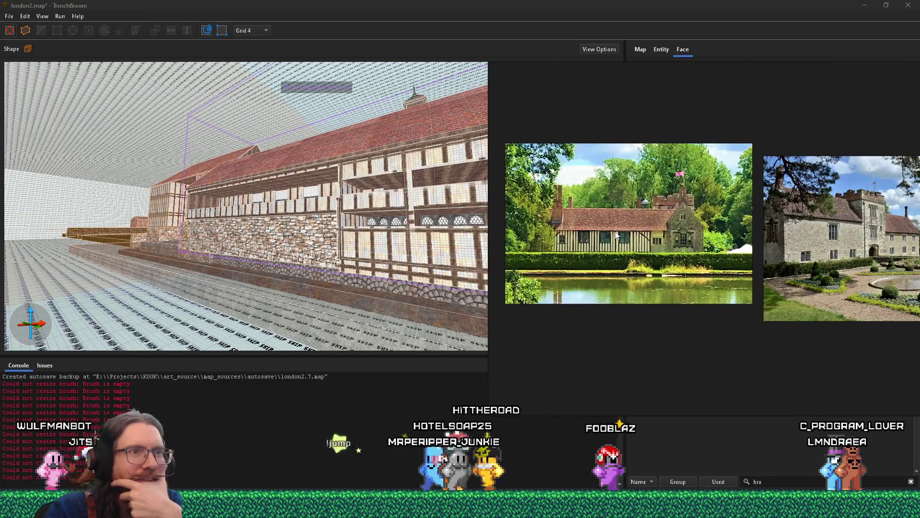
{"action": "scroll", "coordinate": [617, 235], "scroll_direction": "up", "scroll_amount": 2}
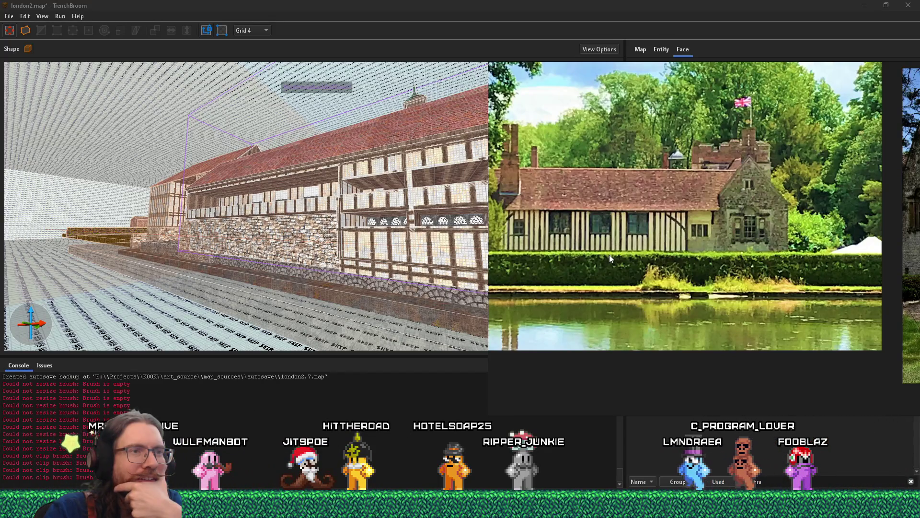
{"action": "scroll", "coordinate": [597, 274], "scroll_direction": "down", "scroll_amount": 2}
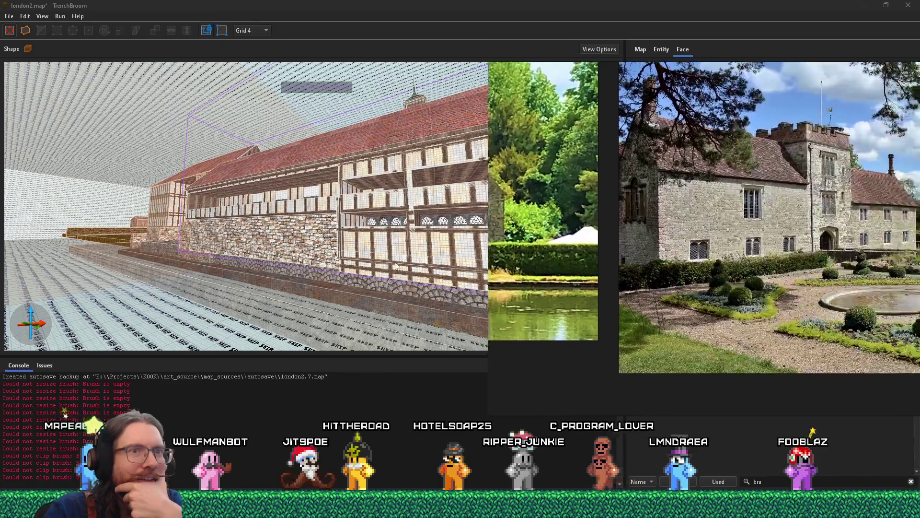
{"action": "scroll", "coordinate": [661, 281], "scroll_direction": "up", "scroll_amount": 1}
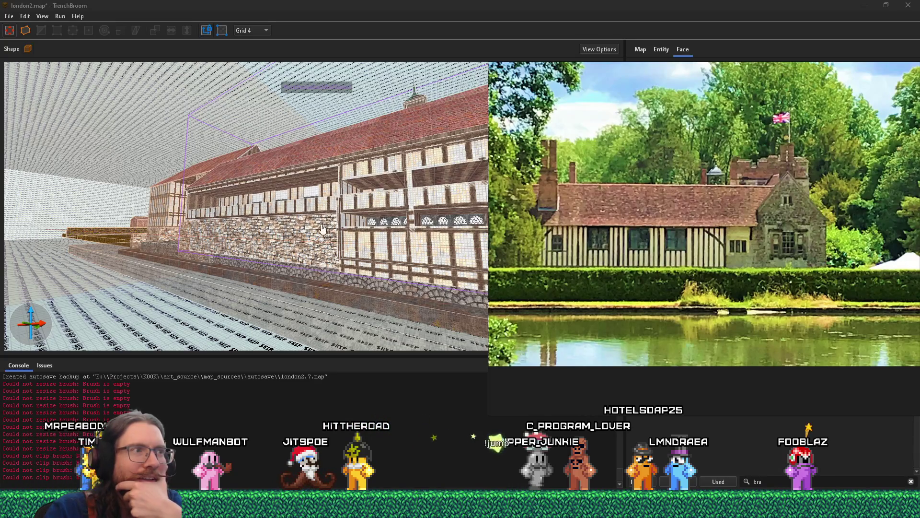
{"action": "key", "text": "alt+Tab"}
Step: Fly forward through the corridors along the half-timbered courtyard wall
{"action": "key", "text": "w"}
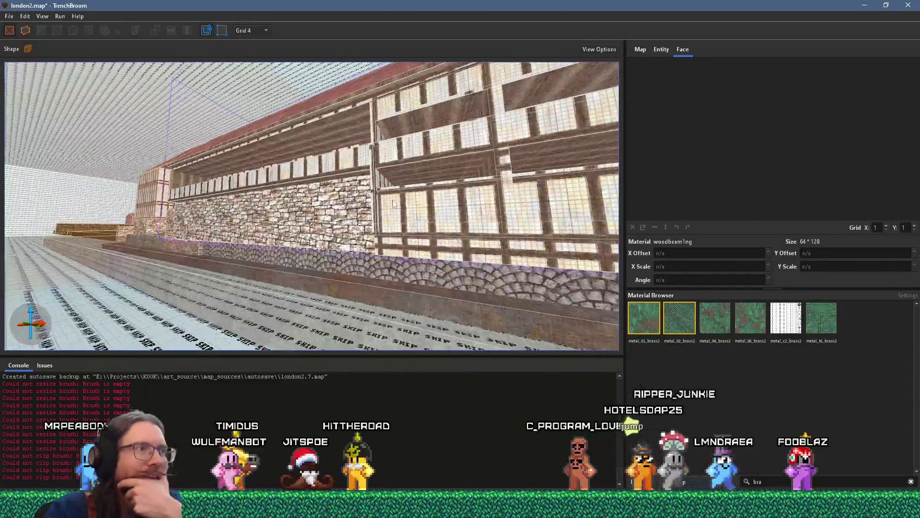
{"action": "key", "text": "w"}
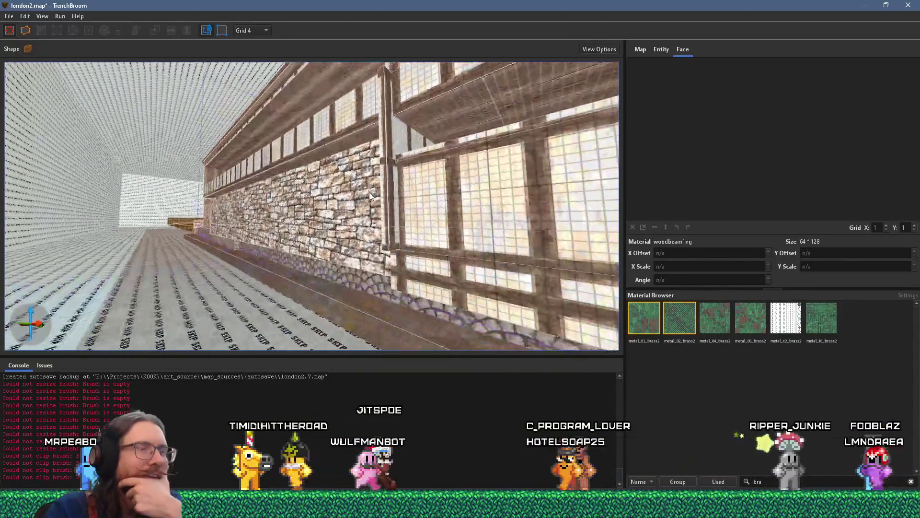
{"action": "key", "text": "w"}
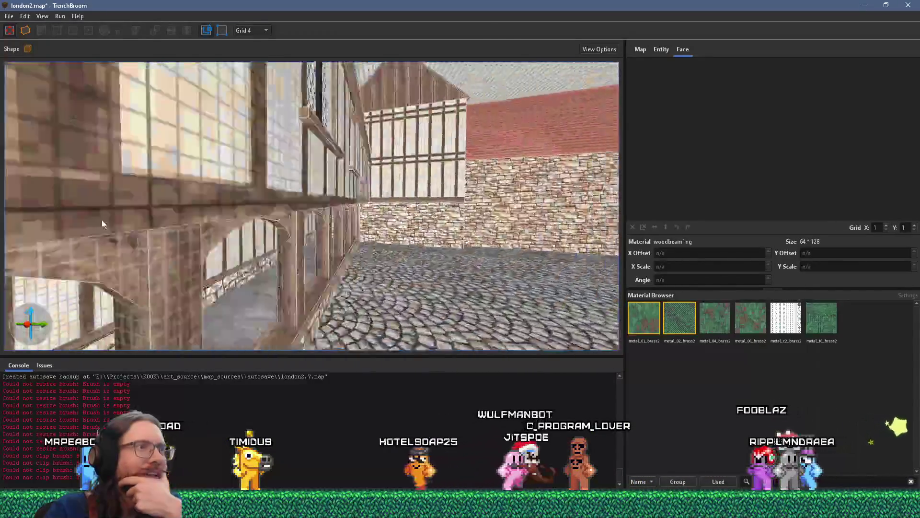
{"action": "key", "text": "w"}
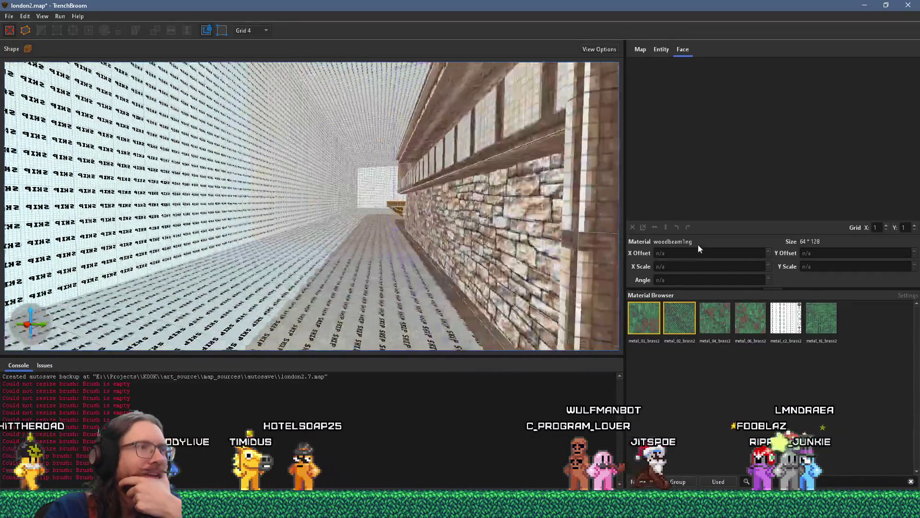
{"action": "key", "text": "w"}
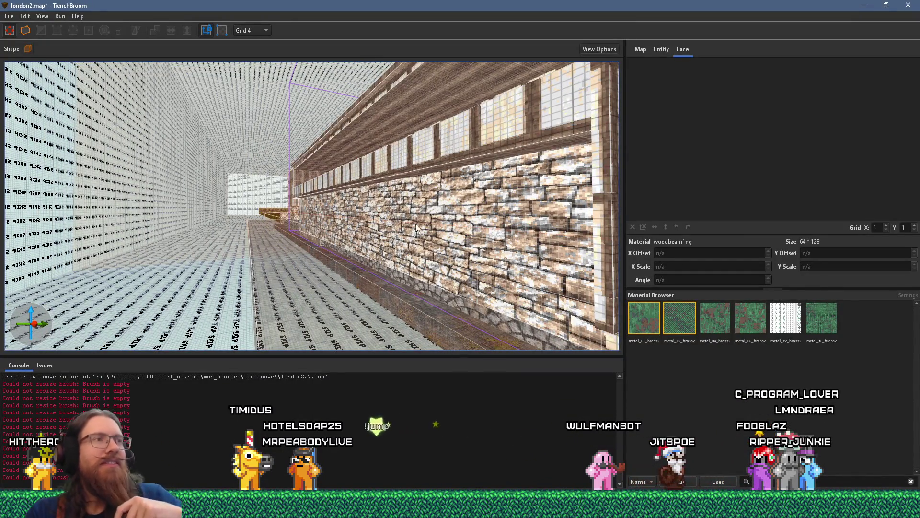
Step: Face the windowed timber wall and stone gable, then select the wall brushes with Ctrl+A
{"action": "key", "text": "w"}
{"action": "key", "text": "w"}
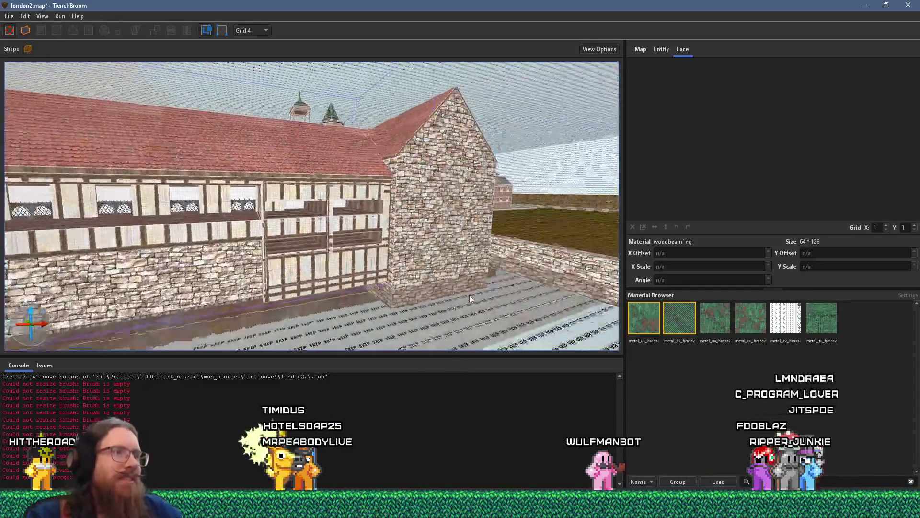
{"action": "key", "text": "w"}
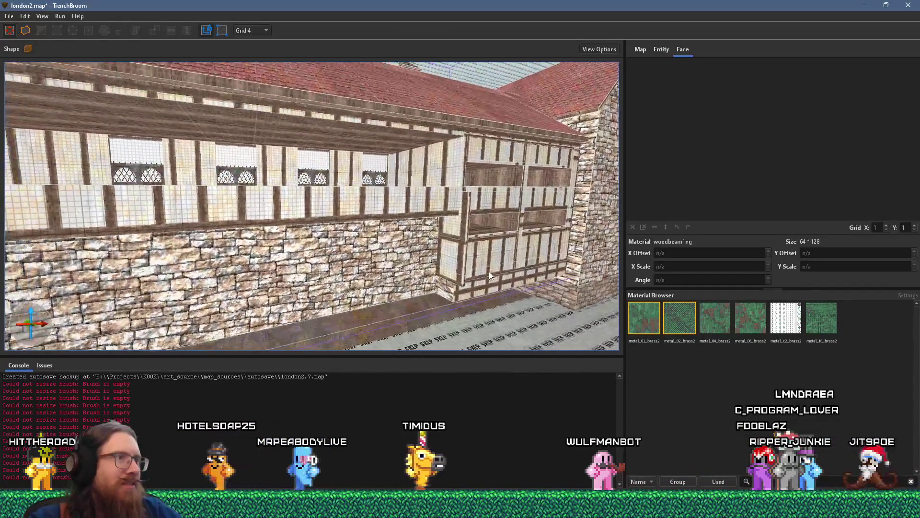
{"action": "key", "text": "w"}
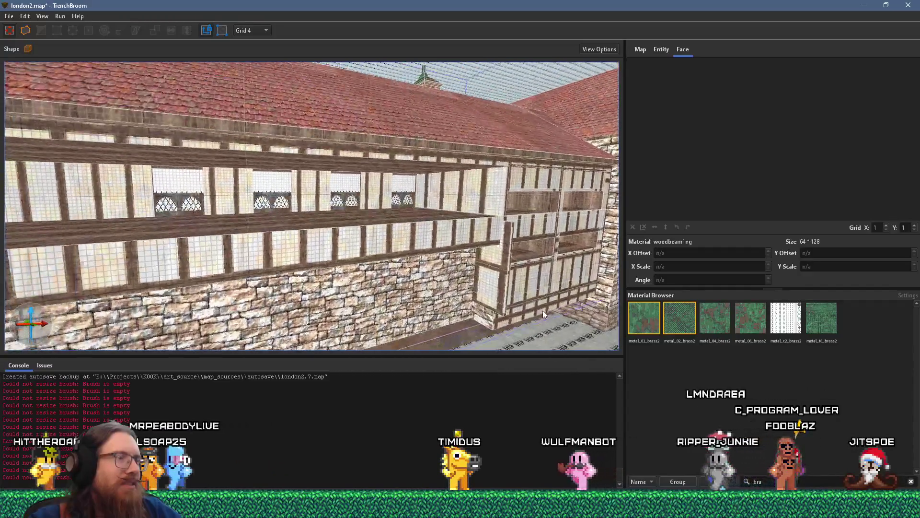
{"action": "key", "text": "w"}
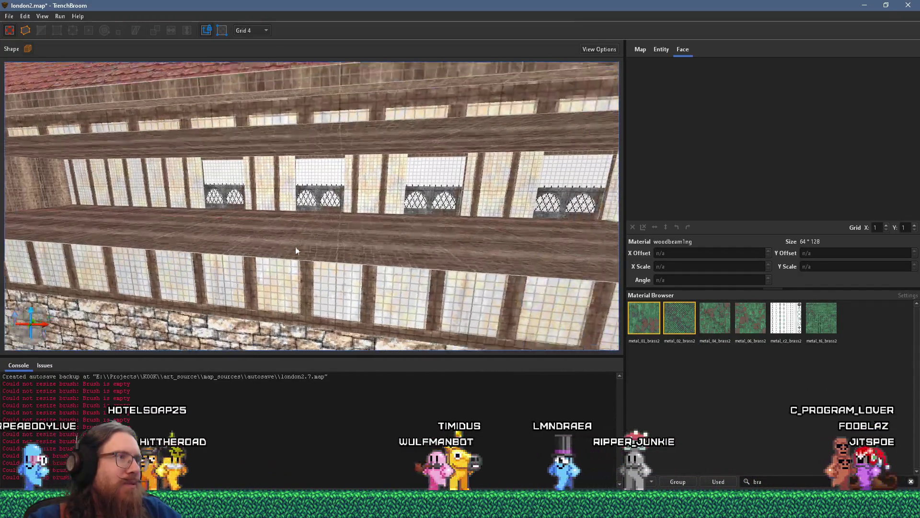
{"action": "key", "text": "s"}
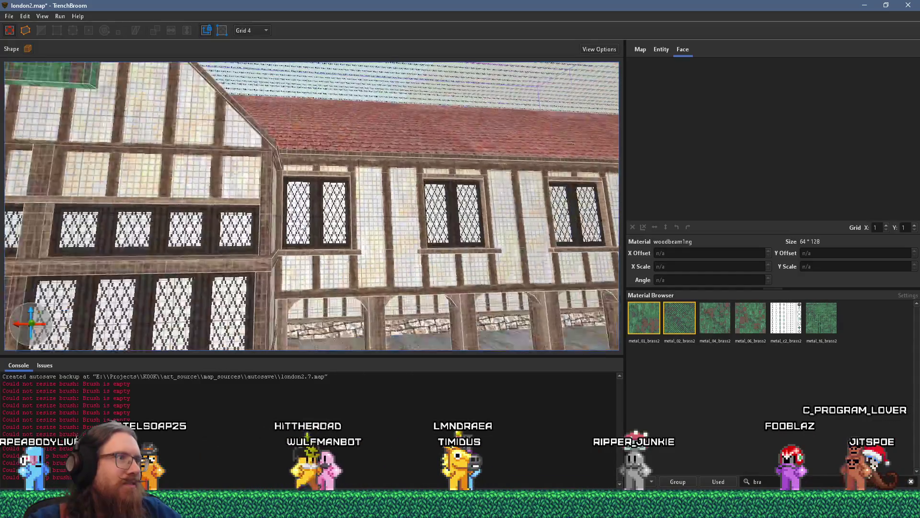
{"action": "key", "text": "ctrl+a"}
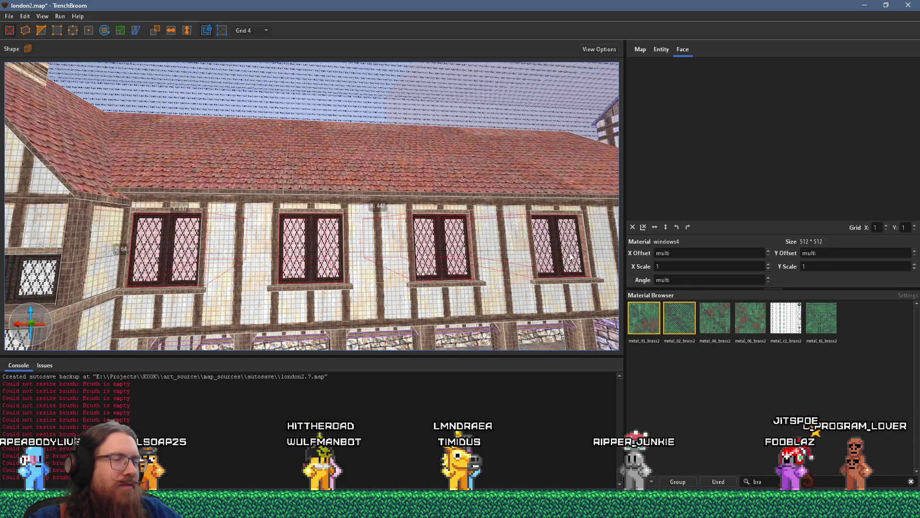
Step: Fly in toward the selected upper-floor window brushes
{"action": "key", "text": "a"}
{"action": "key", "text": "w"}
{"action": "key", "text": "s"}
{"action": "key", "text": "w"}
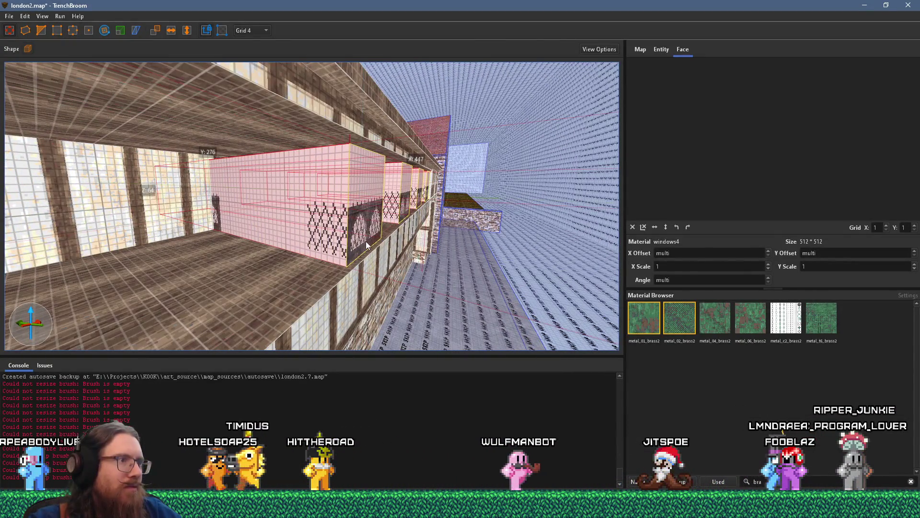
{"action": "key", "text": "s"}
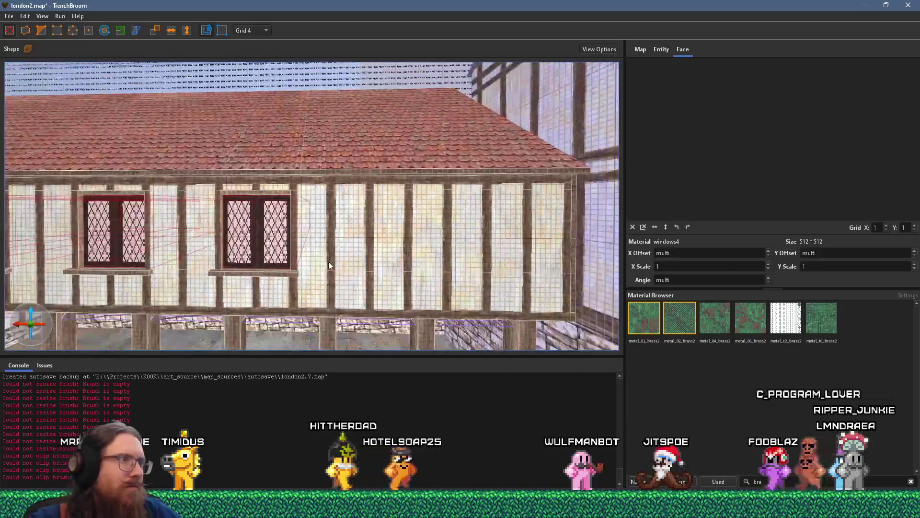
Step: Shift and rotate the lattice window texture on a single upper-floor wall face
{"action": "left_click", "coordinate": [329, 261], "text": "shift"}
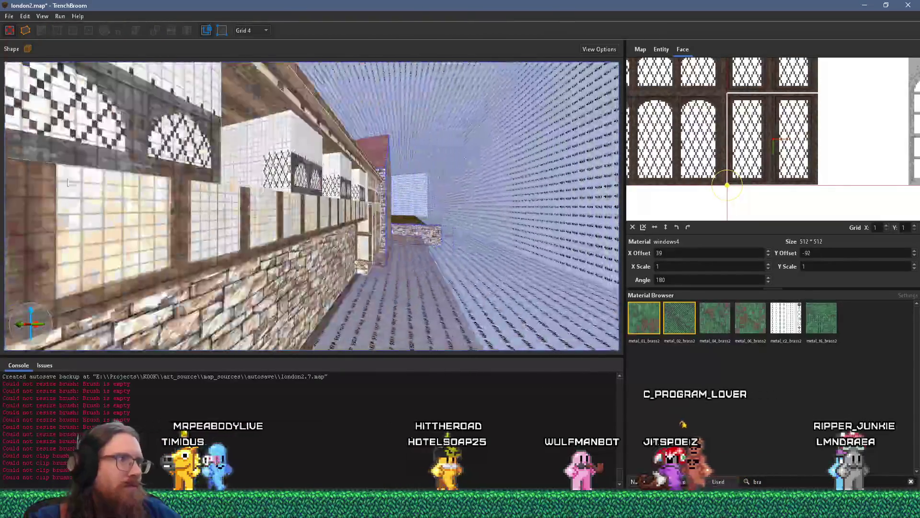
{"action": "mouse_move", "coordinate": [200, 212]}
{"action": "left_mouse_down"}
{"action": "mouse_move", "coordinate": [136, 207]}
{"action": "mouse_move", "coordinate": [368, 284]}
{"action": "mouse_move", "coordinate": [427, 267]}
{"action": "mouse_move", "coordinate": [116, 247]}
{"action": "left_mouse_up"}
{"action": "mouse_move", "coordinate": [309, 252]}
{"action": "left_mouse_down"}
{"action": "mouse_move", "coordinate": [92, 247]}
{"action": "mouse_move", "coordinate": [307, 236]}
{"action": "mouse_move", "coordinate": [527, 242]}
{"action": "mouse_move", "coordinate": [290, 272]}
{"action": "mouse_move", "coordinate": [470, 286]}
{"action": "mouse_move", "coordinate": [374, 329]}
{"action": "left_mouse_up"}
{"action": "left_click", "coordinate": [537, 244]}
{"action": "left_click", "coordinate": [375, 329]}
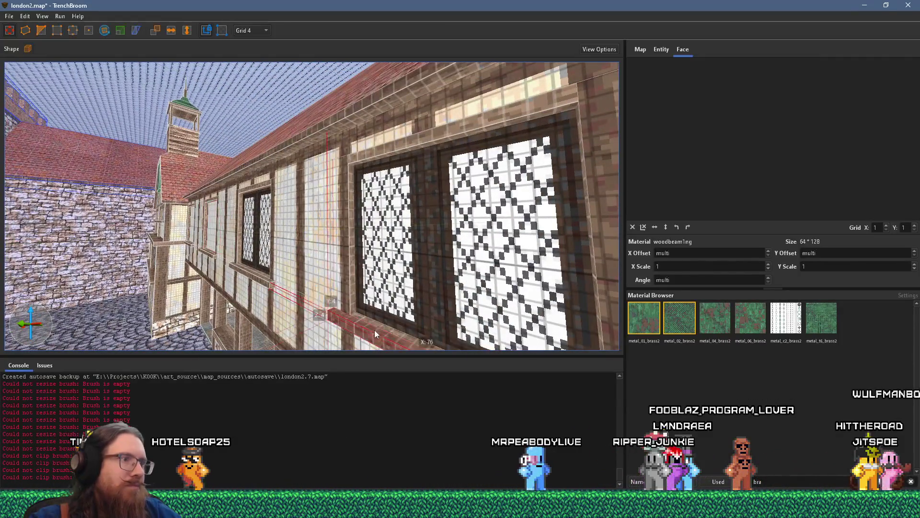
Step: Add the beam above the lattice windows to the lower beam selection and look down the alley
{"action": "left_click", "coordinate": [405, 147], "text": "ctrl"}
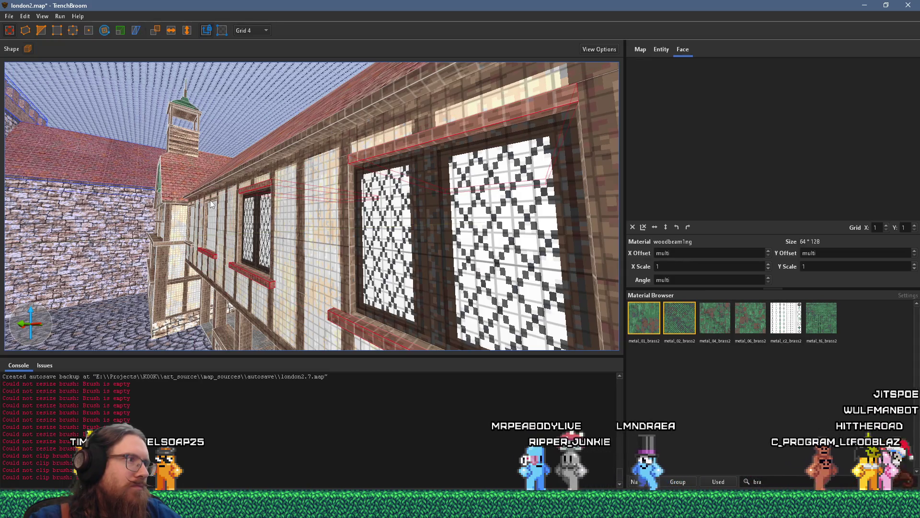
{"action": "mouse_move", "coordinate": [211, 204]}
{"action": "left_mouse_down"}
{"action": "mouse_move", "coordinate": [321, 235]}
{"action": "mouse_move", "coordinate": [342, 283]}
{"action": "mouse_move", "coordinate": [326, 268]}
{"action": "mouse_move", "coordinate": [522, 294]}
{"action": "mouse_move", "coordinate": [453, 161]}
{"action": "mouse_move", "coordinate": [335, 195]}
{"action": "mouse_move", "coordinate": [189, 154]}
{"action": "mouse_move", "coordinate": [385, 191]}
{"action": "mouse_move", "coordinate": [345, 229]}
{"action": "left_mouse_up"}
{"action": "mouse_move", "coordinate": [624, 225]}
{"action": "left_mouse_down"}
{"action": "mouse_move", "coordinate": [413, 246]}
{"action": "mouse_move", "coordinate": [295, 234]}
{"action": "mouse_move", "coordinate": [319, 212]}
{"action": "mouse_move", "coordinate": [504, 227]}
{"action": "mouse_move", "coordinate": [297, 221]}
{"action": "left_mouse_up"}
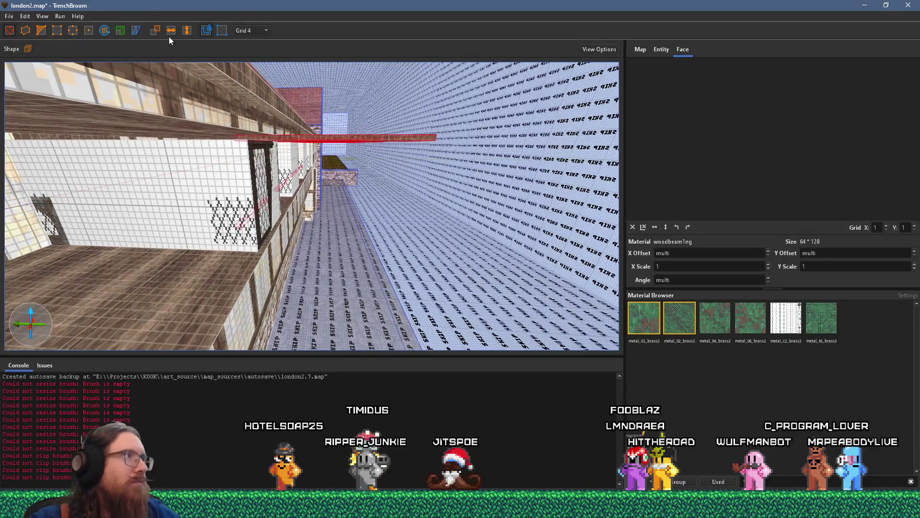
Step: Extend the beam selection to the window frame and review the upper-storey lattice window bays
{"action": "scroll", "coordinate": [266, 157], "scroll_direction": "up", "scroll_amount": 3}
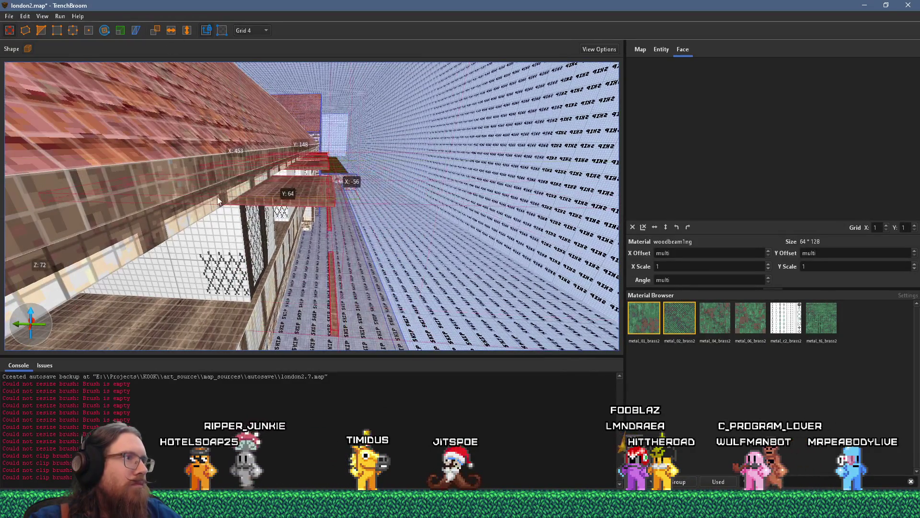
{"action": "key", "text": "ctrl+z"}
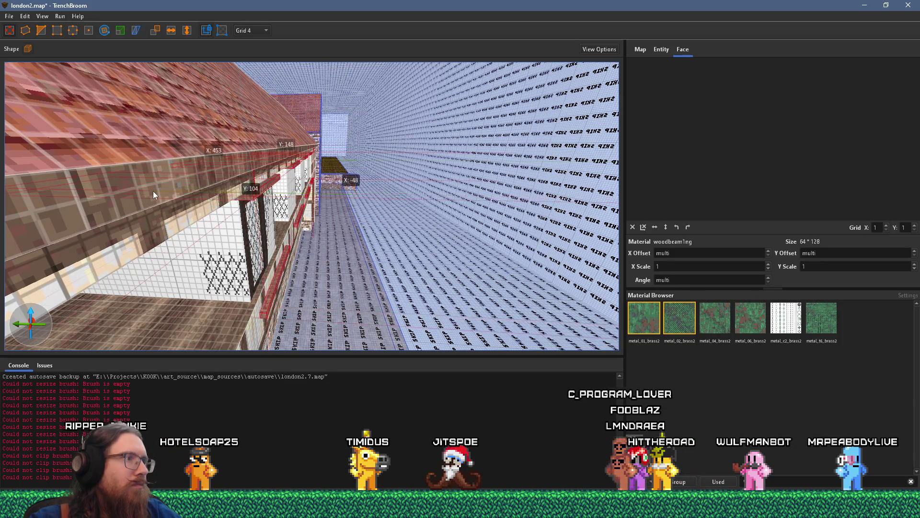
{"action": "mouse_move", "coordinate": [194, 205]}
{"action": "left_mouse_down"}
{"action": "mouse_move", "coordinate": [129, 206]}
{"action": "mouse_move", "coordinate": [162, 212]}
{"action": "mouse_move", "coordinate": [109, 196]}
{"action": "mouse_move", "coordinate": [208, 210]}
{"action": "left_mouse_up"}
{"action": "mouse_move", "coordinate": [255, 138]}
{"action": "left_mouse_down"}
{"action": "mouse_move", "coordinate": [427, 165]}
{"action": "mouse_move", "coordinate": [430, 175]}
{"action": "mouse_move", "coordinate": [337, 189]}
{"action": "left_mouse_up"}
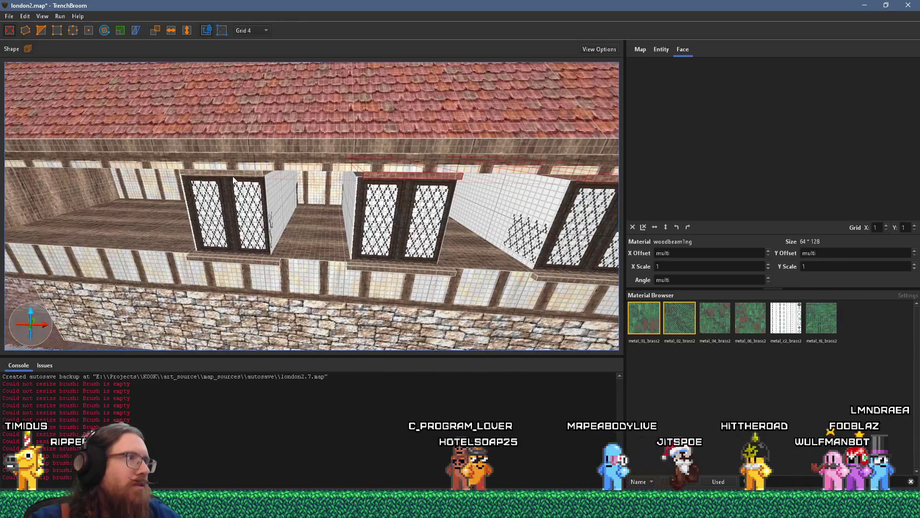
{"action": "left_click_drag", "start_coordinate": [232, 177], "coordinate": [213, 197]}
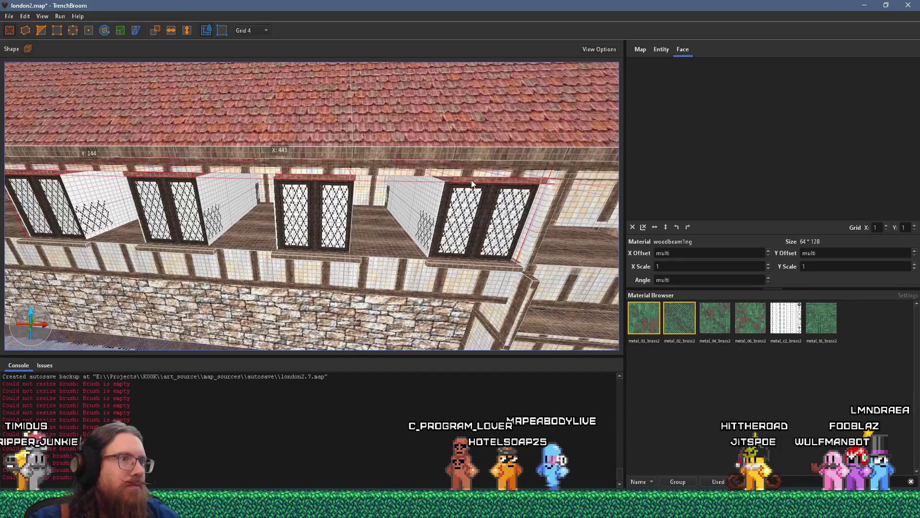
{"action": "mouse_move", "coordinate": [477, 205]}
{"action": "left_mouse_down"}
{"action": "mouse_move", "coordinate": [431, 182]}
{"action": "mouse_move", "coordinate": [347, 203]}
{"action": "mouse_move", "coordinate": [368, 197]}
{"action": "mouse_move", "coordinate": [256, 185]}
{"action": "mouse_move", "coordinate": [152, 188]}
{"action": "left_mouse_up"}
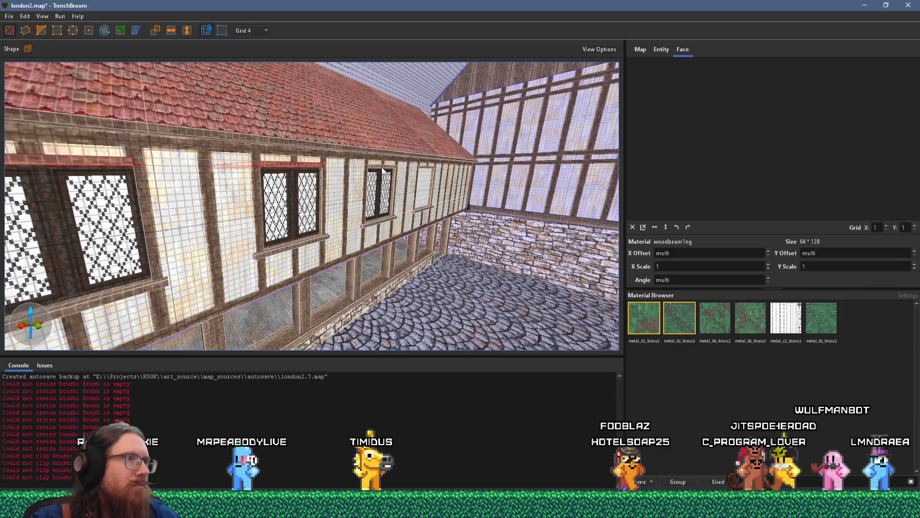
Step: Make the thin vertical brush beside the lattice window wider and taller
{"action": "scroll", "coordinate": [431, 172], "scroll_direction": "up", "scroll_amount": 10}
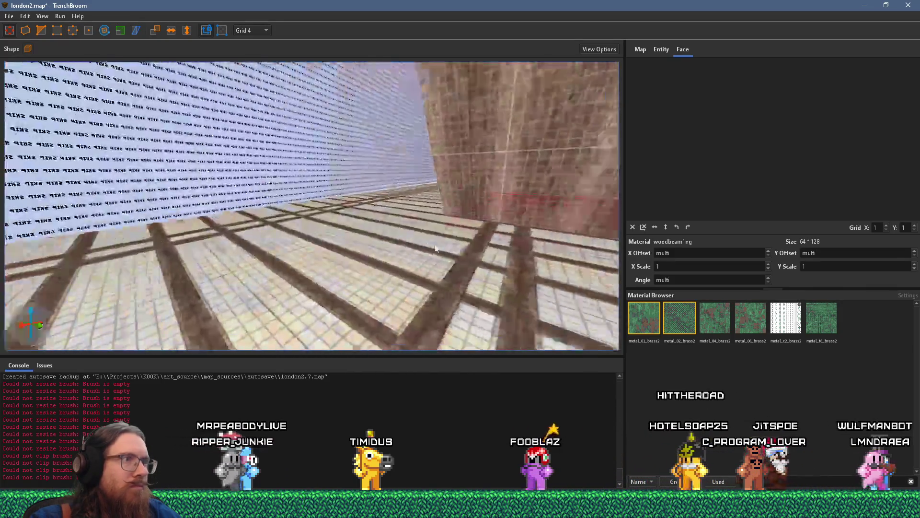
{"action": "scroll", "coordinate": [467, 184], "scroll_direction": "down", "scroll_amount": 10}
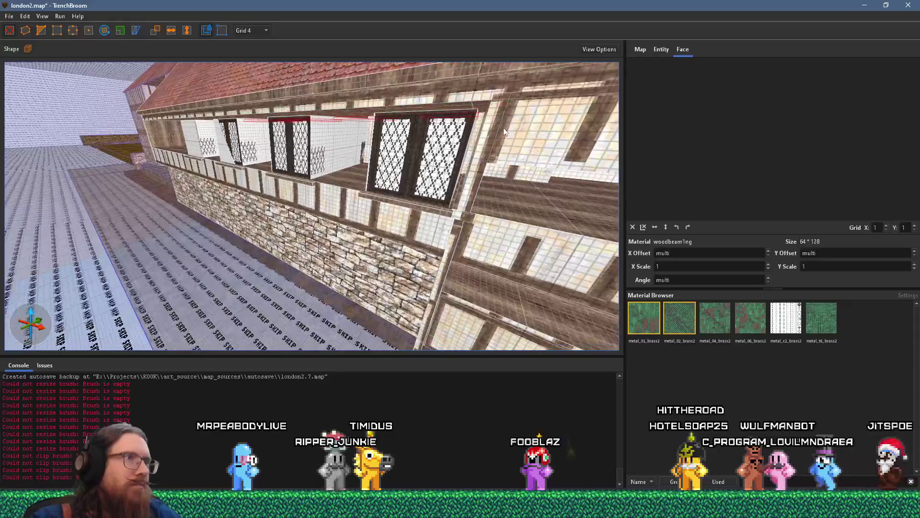
{"action": "left_click_drag", "start_coordinate": [454, 139], "coordinate": [446, 133]}
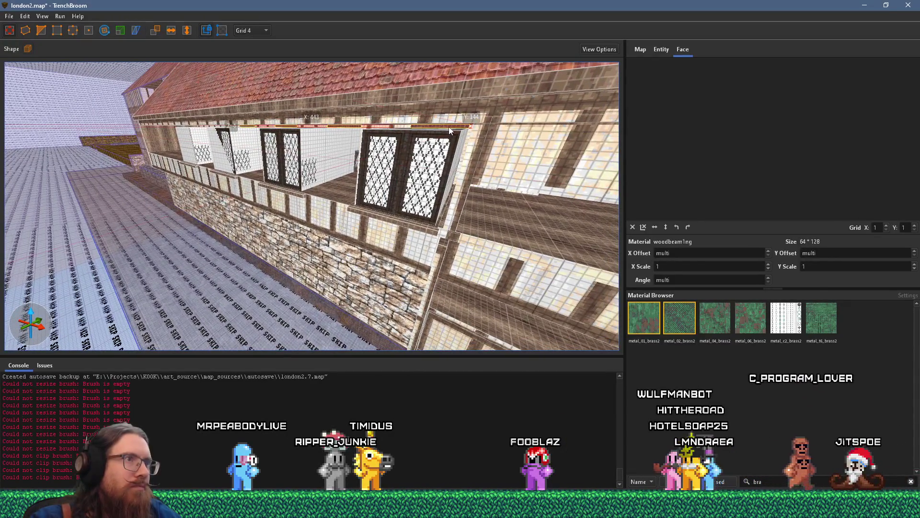
{"action": "scroll", "coordinate": [425, 140], "scroll_direction": "up", "scroll_amount": 5}
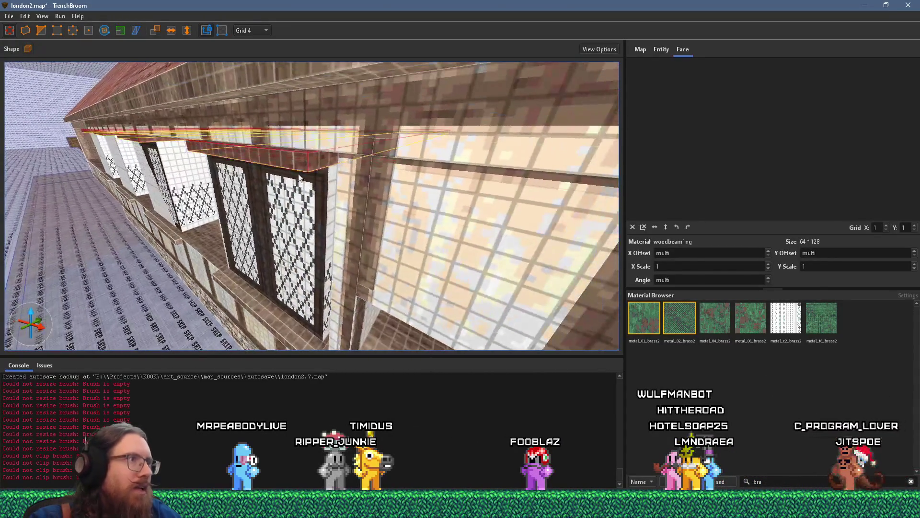
{"action": "scroll", "coordinate": [306, 162], "scroll_direction": "up", "scroll_amount": 5}
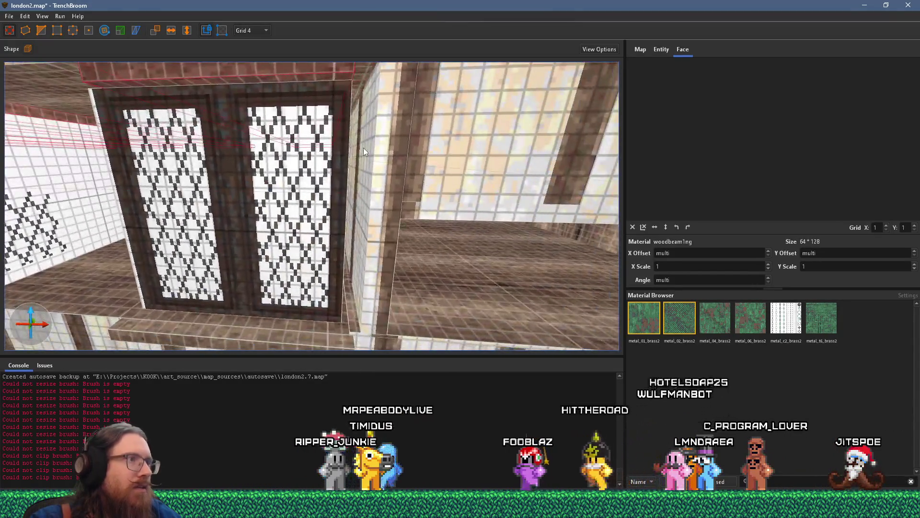
{"action": "scroll", "coordinate": [354, 151], "scroll_direction": "up", "scroll_amount": 2}
{"action": "left_click", "coordinate": [331, 160]}
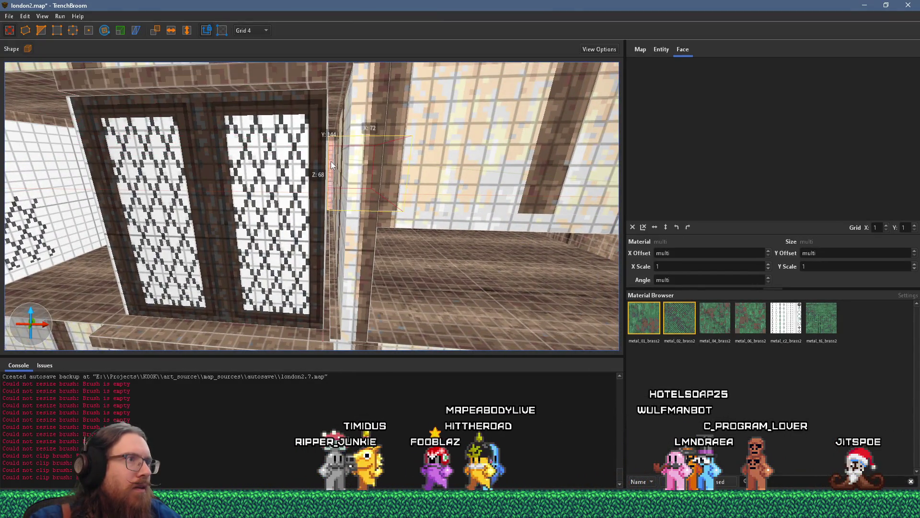
{"action": "scroll", "coordinate": [346, 171], "scroll_direction": "down", "scroll_amount": 5}
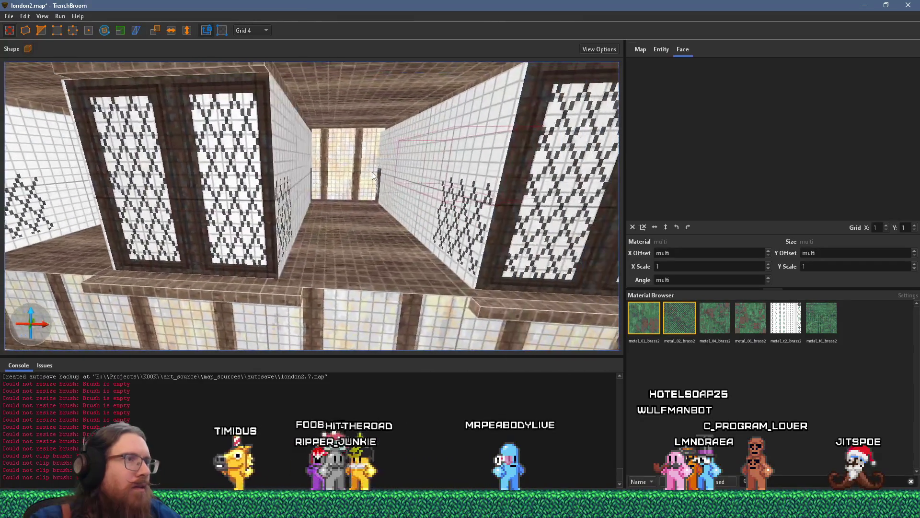
{"action": "scroll", "coordinate": [370, 173], "scroll_direction": "down", "scroll_amount": 2}
{"action": "left_click_drag", "start_coordinate": [363, 211], "coordinate": [375, 226]}
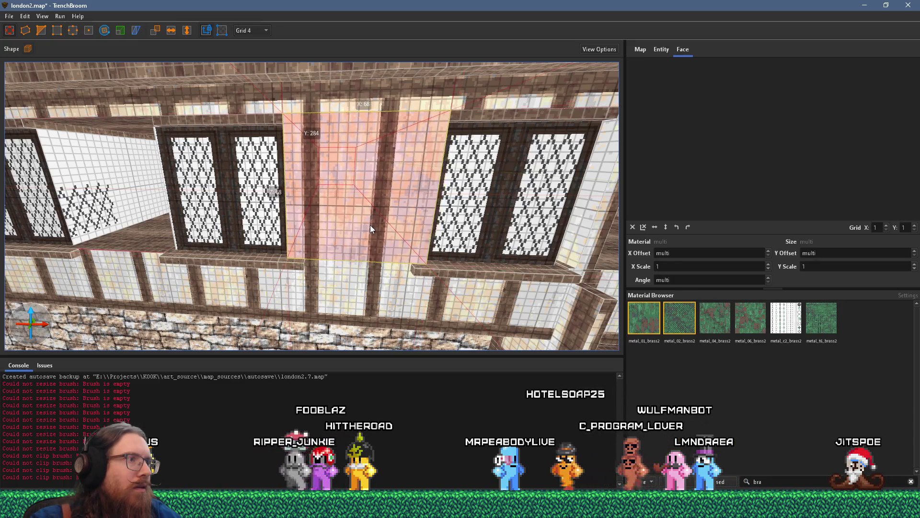
Step: Widen the tudor_narrow_1 wall brush to 280 units to close the gap between windows
{"action": "mouse_move", "coordinate": [370, 225]}
{"action": "left_mouse_down"}
{"action": "mouse_move", "coordinate": [180, 245]}
{"action": "mouse_move", "coordinate": [218, 219]}
{"action": "mouse_move", "coordinate": [380, 198]}
{"action": "mouse_move", "coordinate": [346, 217]}
{"action": "mouse_move", "coordinate": [415, 205]}
{"action": "mouse_move", "coordinate": [262, 191]}
{"action": "mouse_move", "coordinate": [287, 205]}
{"action": "mouse_move", "coordinate": [436, 194]}
{"action": "mouse_move", "coordinate": [392, 183]}
{"action": "mouse_move", "coordinate": [300, 188]}
{"action": "mouse_move", "coordinate": [257, 156]}
{"action": "mouse_move", "coordinate": [271, 134]}
{"action": "mouse_move", "coordinate": [353, 82]}
{"action": "mouse_move", "coordinate": [260, 138]}
{"action": "mouse_move", "coordinate": [396, 284]}
{"action": "mouse_move", "coordinate": [387, 346]}
{"action": "mouse_move", "coordinate": [505, 229]}
{"action": "mouse_move", "coordinate": [310, 150]}
{"action": "mouse_move", "coordinate": [315, 169]}
{"action": "mouse_move", "coordinate": [228, 223]}
{"action": "mouse_move", "coordinate": [189, 223]}
{"action": "mouse_move", "coordinate": [418, 202]}
{"action": "mouse_move", "coordinate": [277, 211]}
{"action": "mouse_move", "coordinate": [277, 250]}
{"action": "left_mouse_up"}
{"action": "left_click", "coordinate": [218, 219], "text": "shift"}
{"action": "left_click", "coordinate": [402, 234], "text": "shift"}
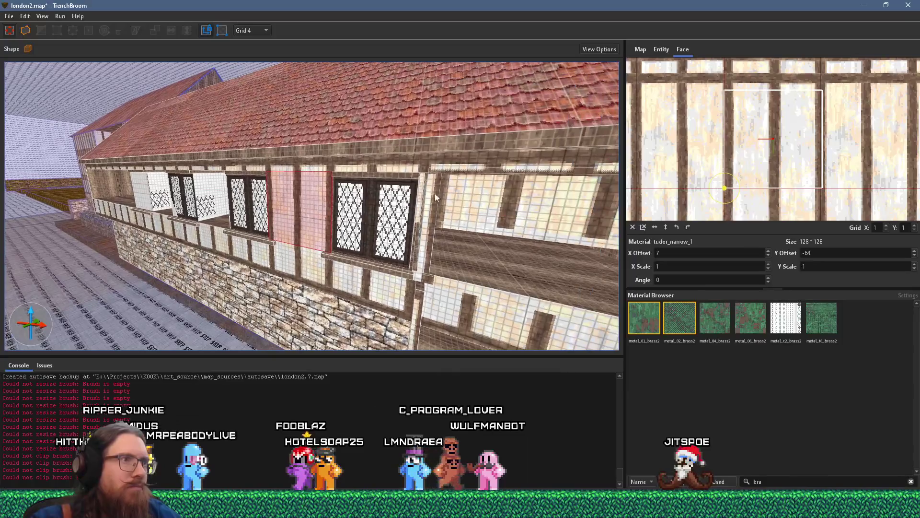
{"action": "left_click", "coordinate": [456, 182]}
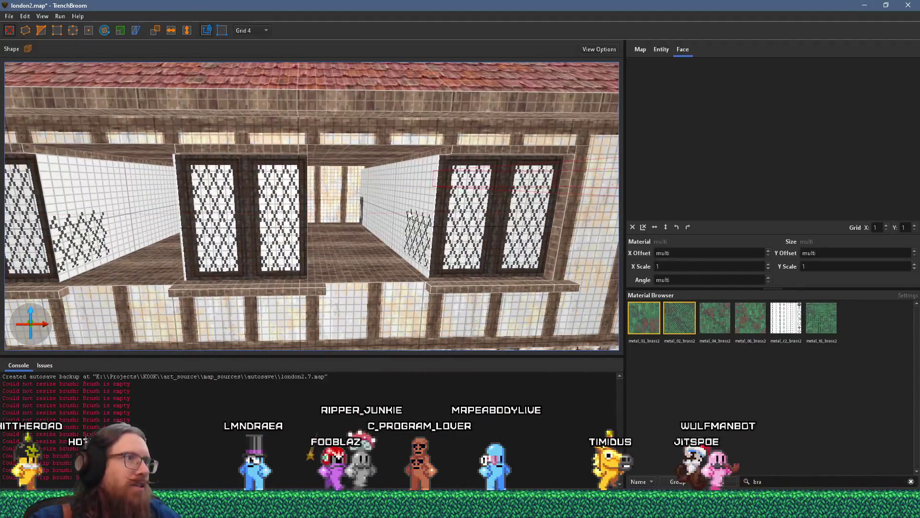
{"action": "left_click_drag", "start_coordinate": [335, 194], "coordinate": [381, 215]}
Step: Stretch the wall brush beside the lattice windows to 280 units so tudor_narrow_1 panelling fills the gap
{"action": "left_click", "coordinate": [372, 275], "text": "shift"}
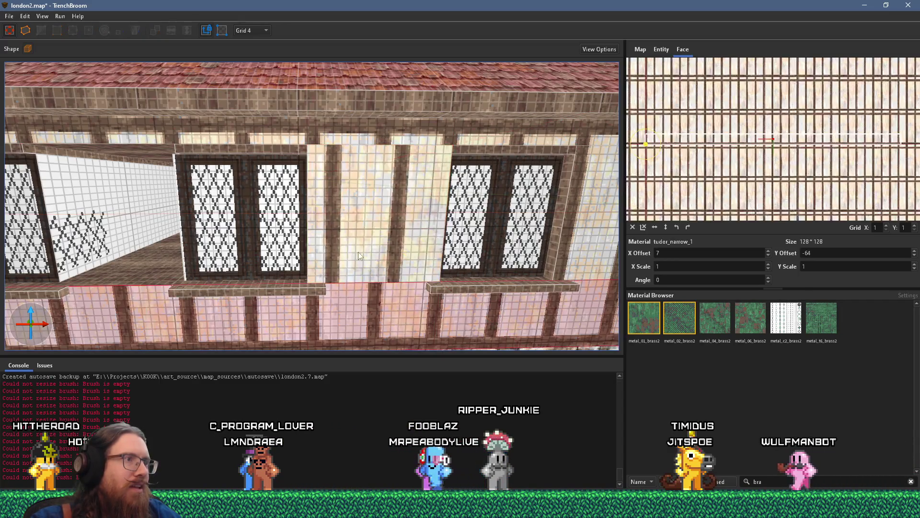
{"action": "left_click_drag", "start_coordinate": [357, 252], "coordinate": [459, 250]}
{"action": "left_click", "coordinate": [355, 195]}
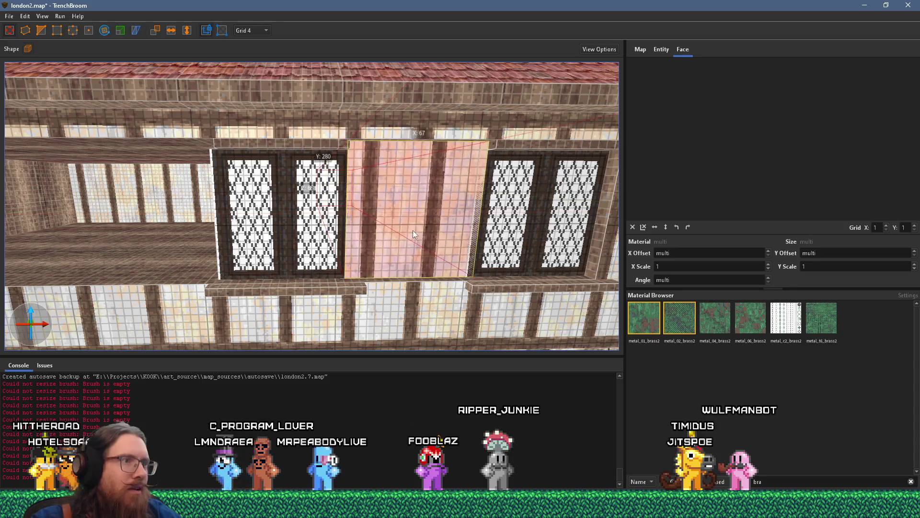
{"action": "left_click", "coordinate": [417, 277], "text": "shift"}
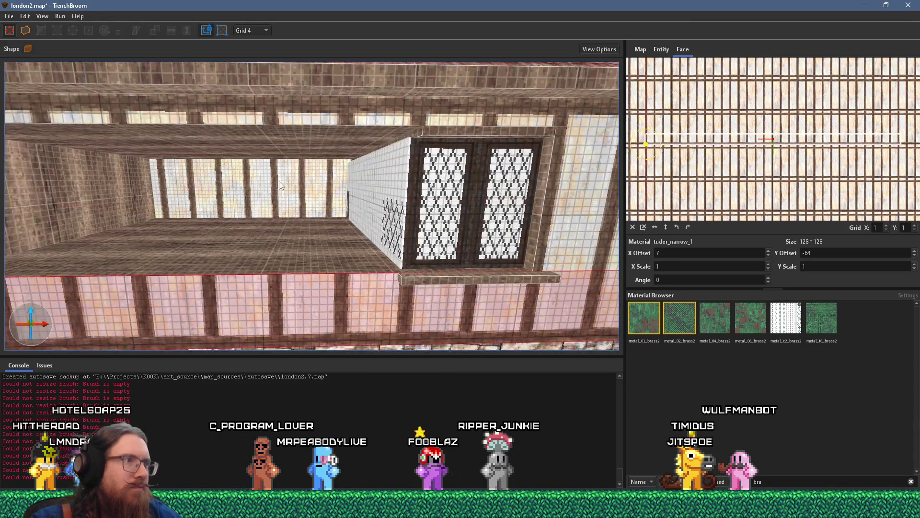
{"action": "left_click", "coordinate": [298, 219]}
{"action": "left_click_drag", "start_coordinate": [299, 214], "coordinate": [302, 220]}
{"action": "key", "text": "Escape"}
{"action": "left_click", "coordinate": [296, 236], "text": "shift"}
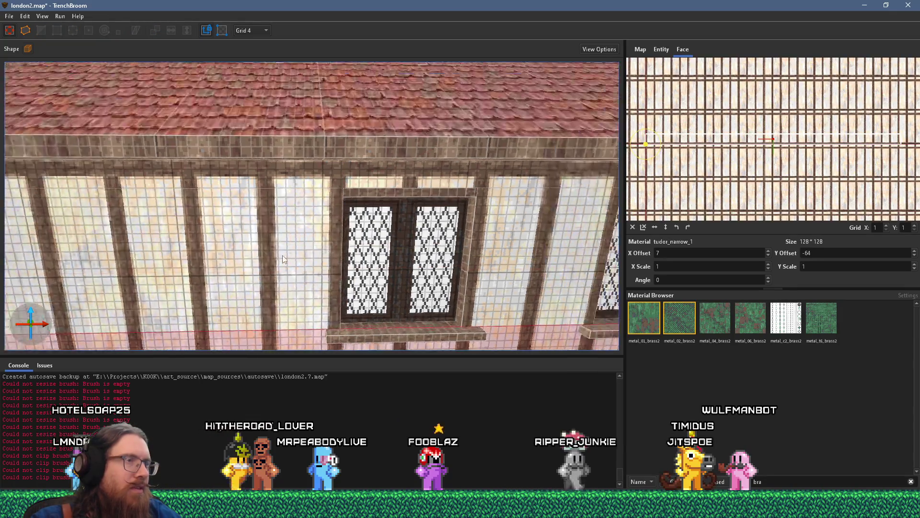
{"action": "scroll", "coordinate": [209, 245], "scroll_direction": "down", "scroll_amount": 5}
{"action": "key", "text": "Escape"}
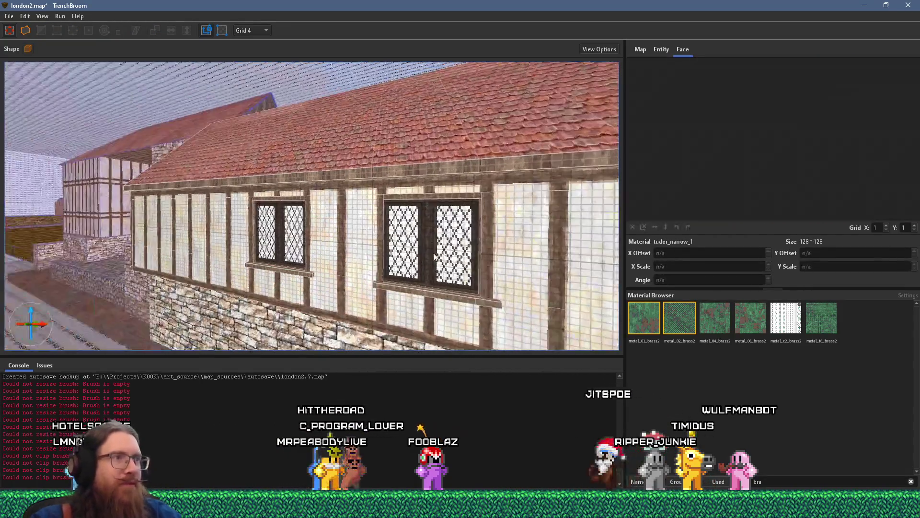
{"action": "scroll", "coordinate": [510, 253], "scroll_direction": "up", "scroll_amount": 10}
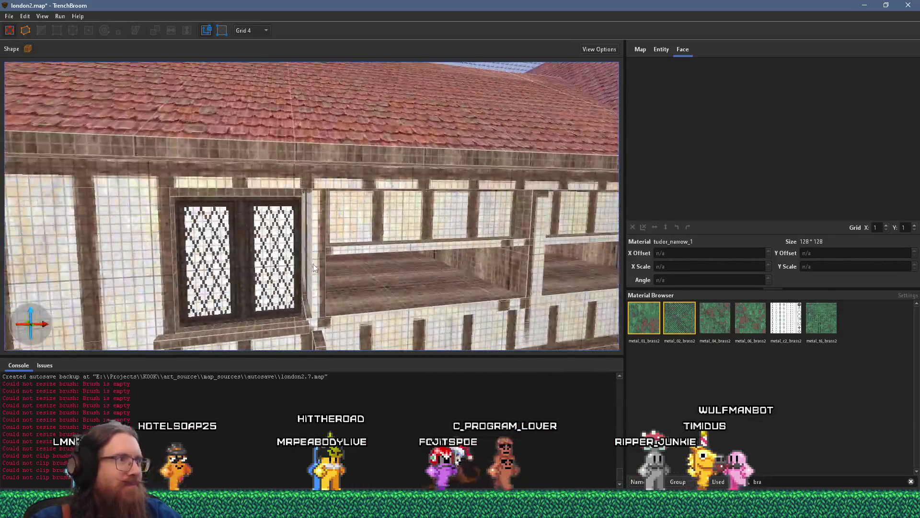
{"action": "scroll", "coordinate": [292, 244], "scroll_direction": "up", "scroll_amount": 5}
{"action": "scroll", "coordinate": [344, 183], "scroll_direction": "down", "scroll_amount": 5}
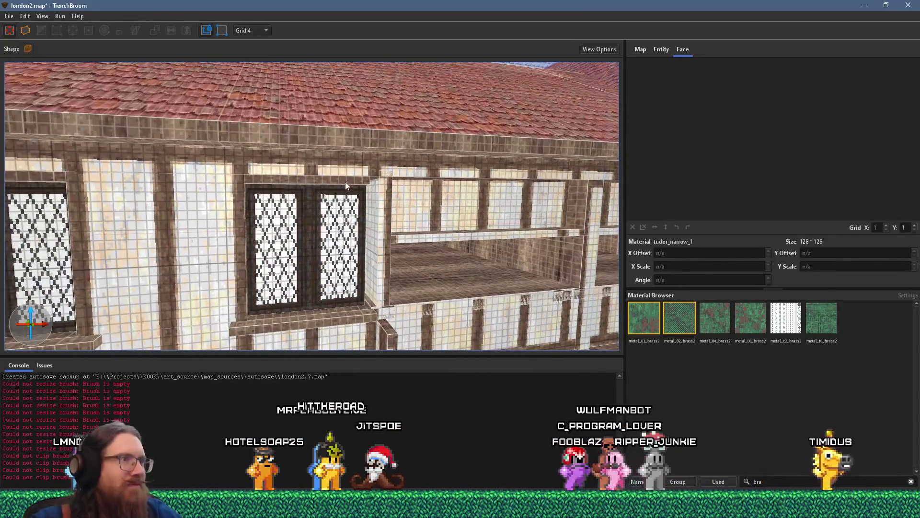
{"action": "left_click_drag", "start_coordinate": [359, 178], "coordinate": [310, 167]}
{"action": "left_click", "coordinate": [278, 211]}
{"action": "scroll", "coordinate": [330, 289], "scroll_direction": "up", "scroll_amount": 5}
{"action": "scroll", "coordinate": [230, 301], "scroll_direction": "down", "scroll_amount": 5}
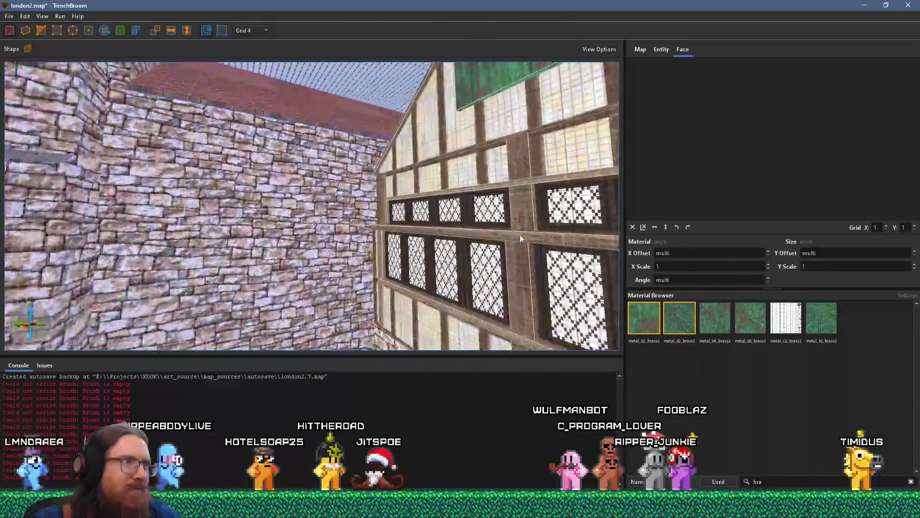
{"action": "scroll", "coordinate": [327, 255], "scroll_direction": "up", "scroll_amount": 5}
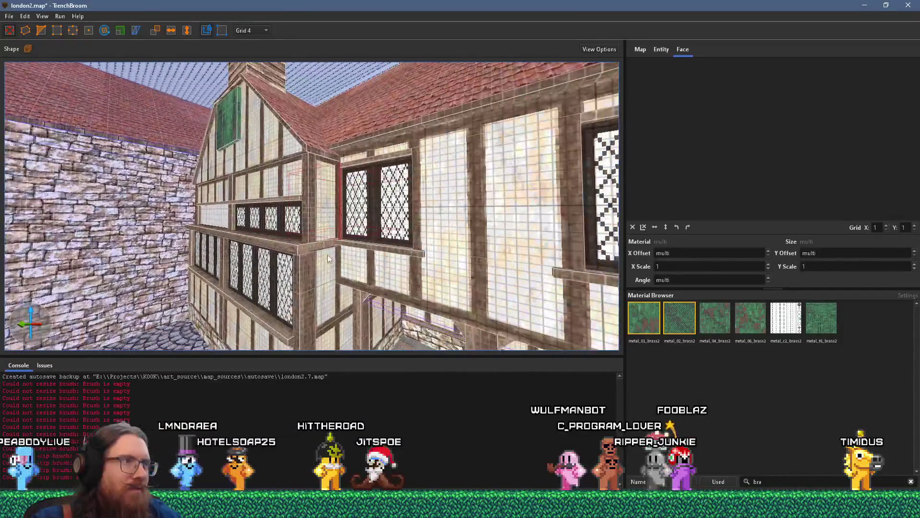
{"action": "scroll", "coordinate": [444, 228], "scroll_direction": "up", "scroll_amount": 10}
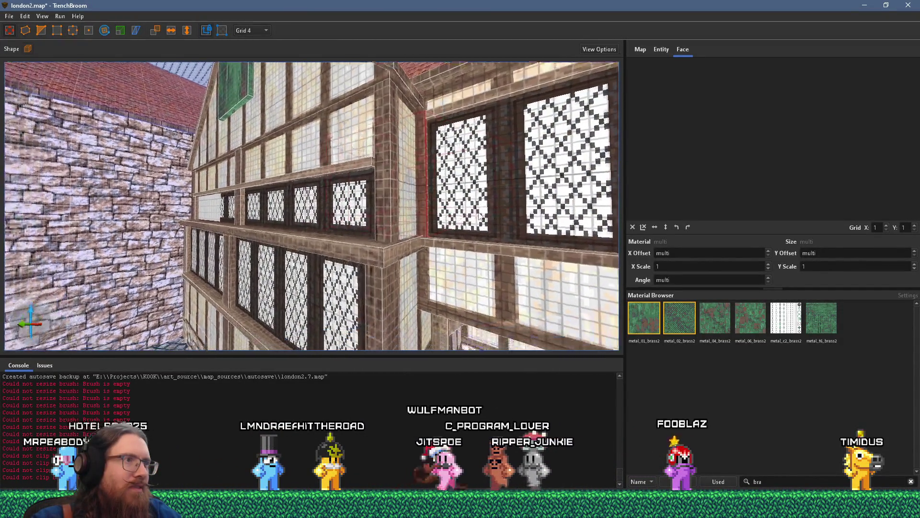
{"action": "scroll", "coordinate": [245, 228], "scroll_direction": "down", "scroll_amount": 5}
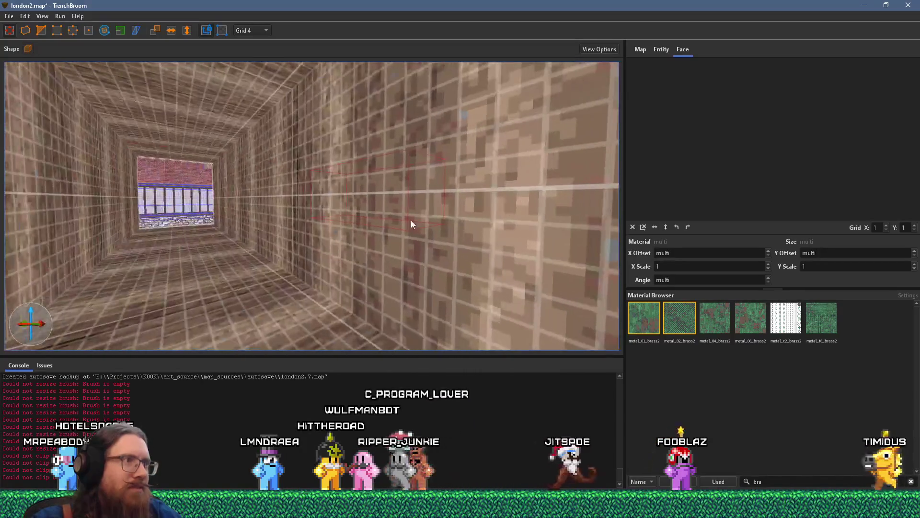
{"action": "scroll", "coordinate": [316, 218], "scroll_direction": "up", "scroll_amount": 8}
{"action": "scroll", "coordinate": [320, 212], "scroll_direction": "down", "scroll_amount": 5}
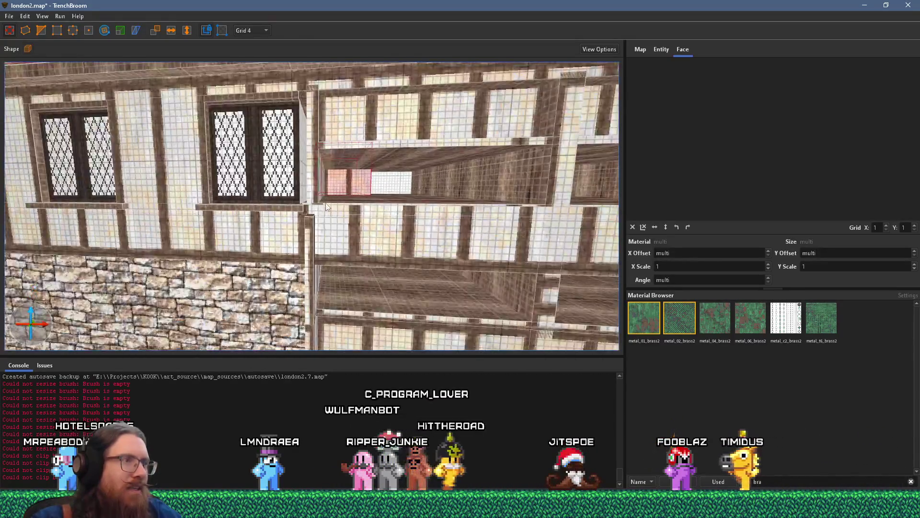
{"action": "scroll", "coordinate": [307, 242], "scroll_direction": "down", "scroll_amount": 5}
{"action": "scroll", "coordinate": [278, 249], "scroll_direction": "up", "scroll_amount": 5}
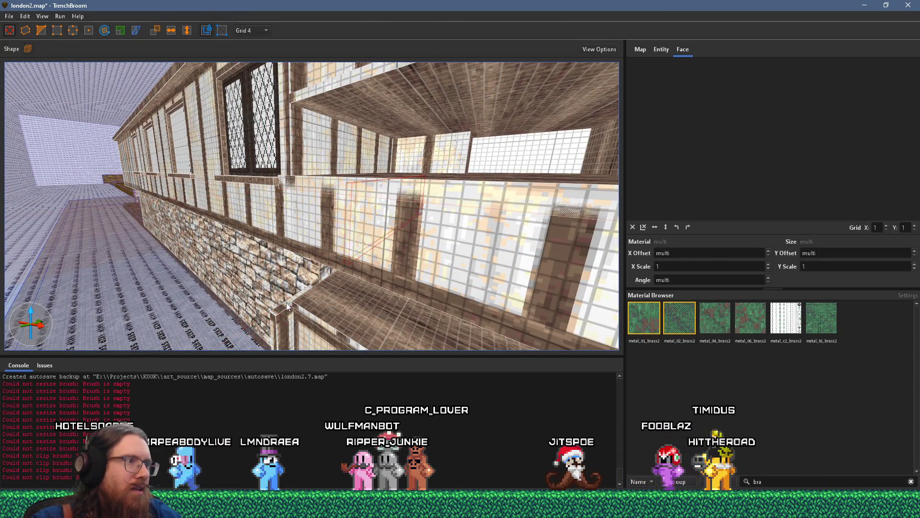
{"action": "scroll", "coordinate": [328, 281], "scroll_direction": "up", "scroll_amount": 5}
{"action": "scroll", "coordinate": [300, 247], "scroll_direction": "down", "scroll_amount": 5}
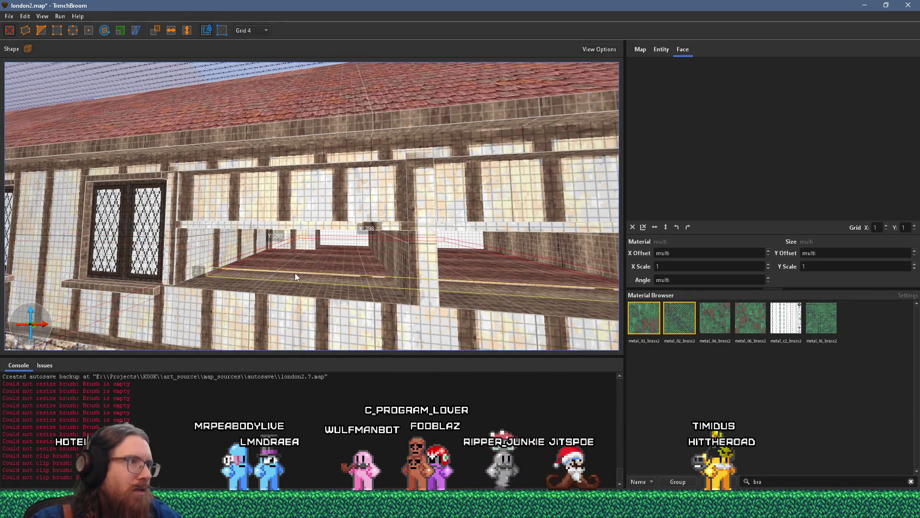
Step: Select the vertical post in the upper gallery and shrink it by dragging its face
{"action": "left_click", "coordinate": [298, 204]}
{"action": "scroll", "coordinate": [297, 202], "scroll_direction": "down", "scroll_amount": 3}
{"action": "scroll", "coordinate": [206, 249], "scroll_direction": "up", "scroll_amount": 3}
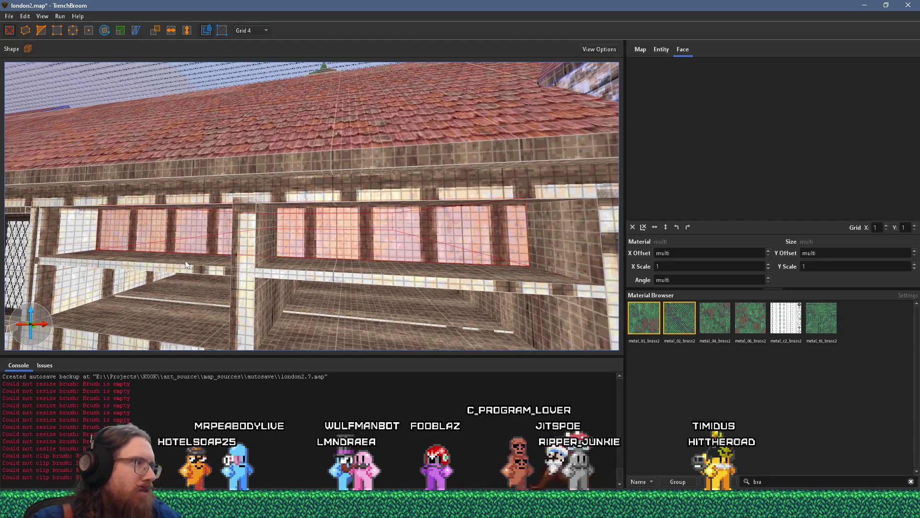
{"action": "left_click", "coordinate": [231, 258]}
{"action": "left_click", "coordinate": [269, 270]}
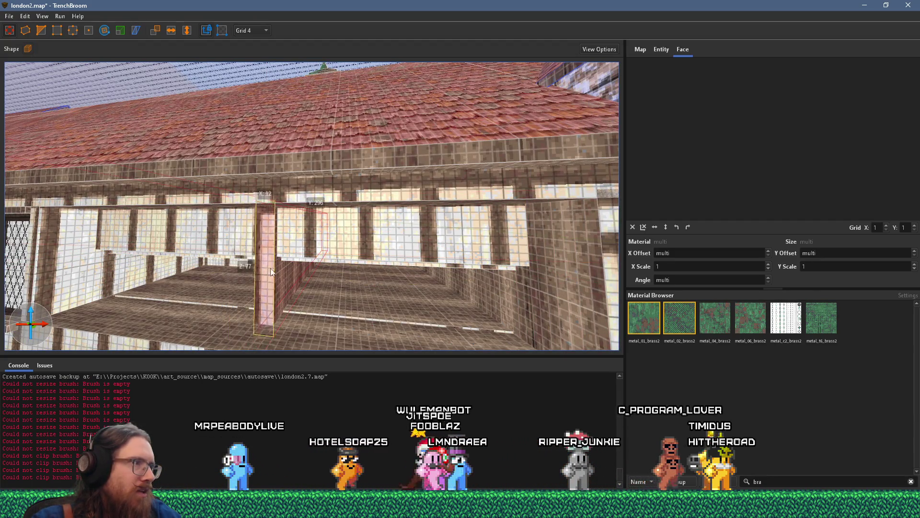
{"action": "mouse_move", "coordinate": [307, 275]}
{"action": "left_mouse_down"}
{"action": "mouse_move", "coordinate": [349, 269]}
{"action": "mouse_move", "coordinate": [269, 285]}
{"action": "mouse_move", "coordinate": [251, 206]}
{"action": "left_mouse_up"}
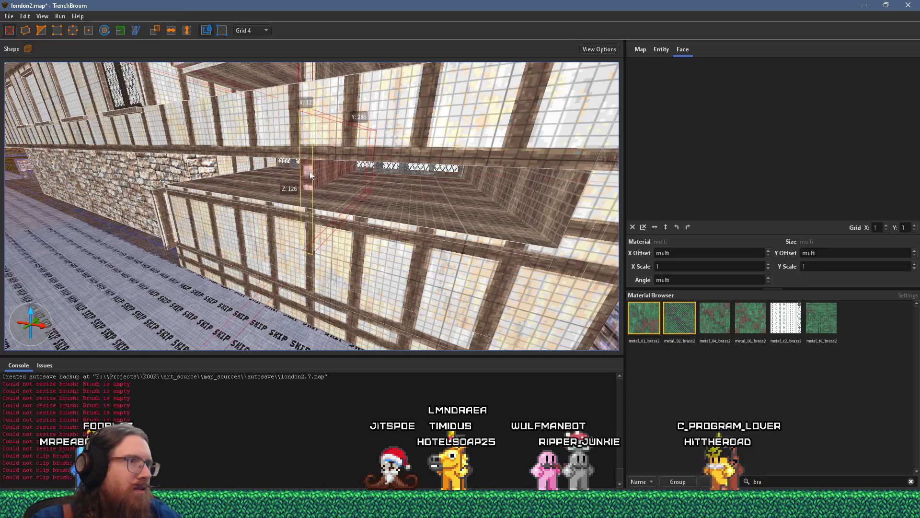
{"action": "mouse_move", "coordinate": [575, 236]}
{"action": "left_mouse_down"}
{"action": "mouse_move", "coordinate": [542, 206]}
{"action": "mouse_move", "coordinate": [513, 258]}
{"action": "left_mouse_up"}
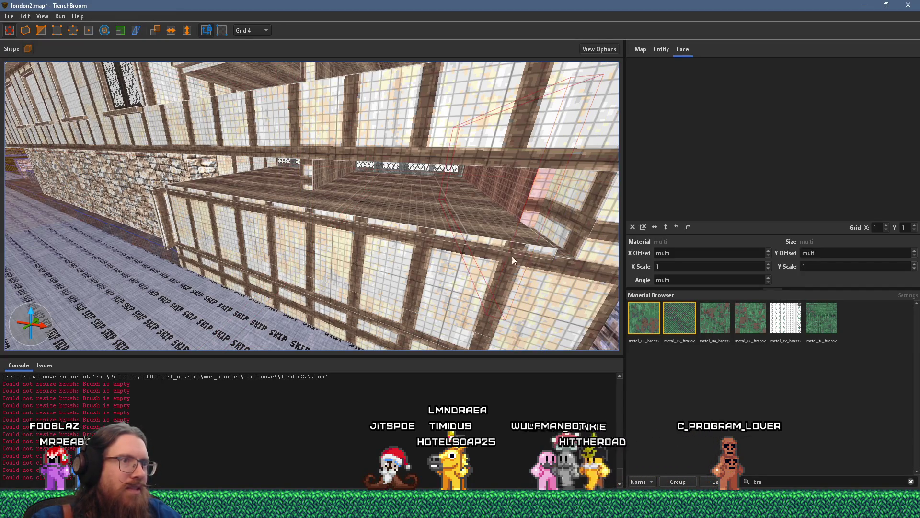
{"action": "mouse_move", "coordinate": [327, 214]}
{"action": "left_mouse_down"}
{"action": "mouse_move", "coordinate": [437, 235]}
{"action": "mouse_move", "coordinate": [314, 234]}
{"action": "mouse_move", "coordinate": [231, 247]}
{"action": "mouse_move", "coordinate": [349, 179]}
{"action": "left_mouse_up"}
Step: Fly the camera around the timbered facades, tower and cobbled courtyard to check the result
{"action": "left_click", "coordinate": [274, 188]}
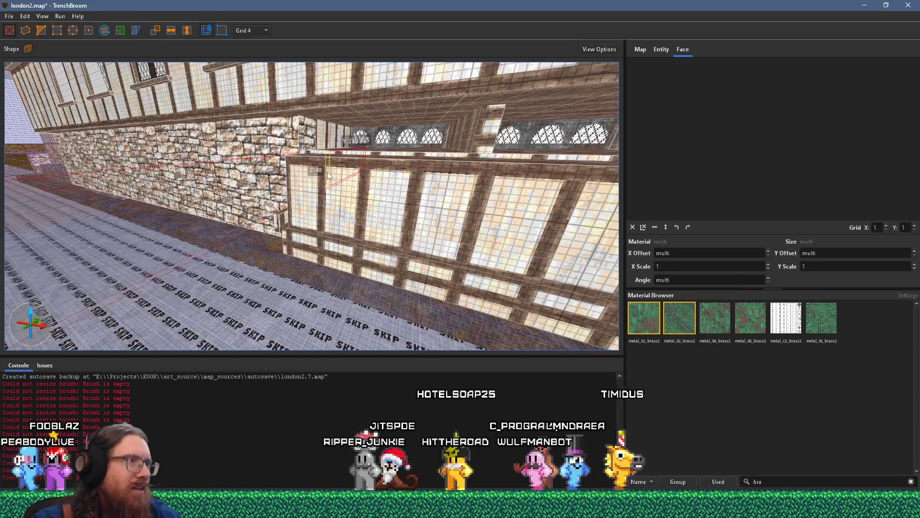
{"action": "mouse_move", "coordinate": [322, 204]}
{"action": "left_mouse_down"}
{"action": "mouse_move", "coordinate": [317, 285]}
{"action": "mouse_move", "coordinate": [343, 113]}
{"action": "mouse_move", "coordinate": [130, 268]}
{"action": "left_mouse_up"}
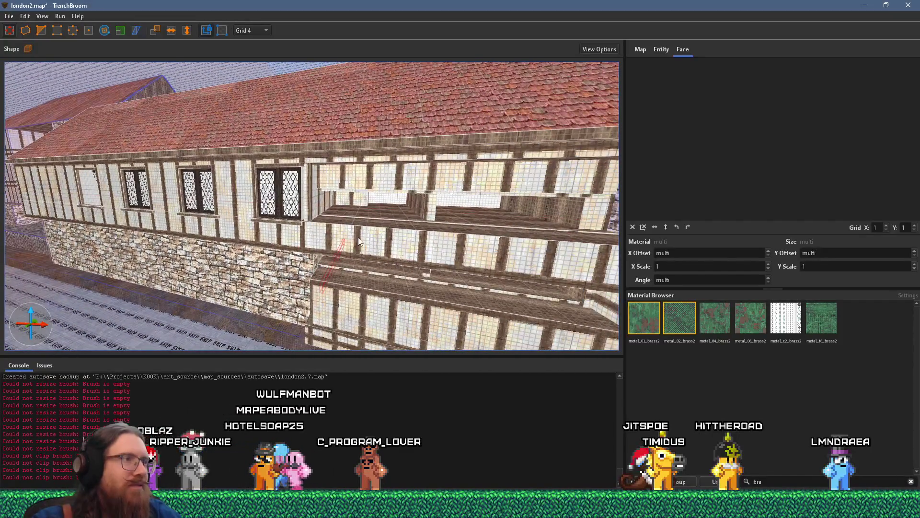
{"action": "mouse_move", "coordinate": [355, 237]}
{"action": "left_mouse_down"}
{"action": "mouse_move", "coordinate": [175, 217]}
{"action": "mouse_move", "coordinate": [485, 272]}
{"action": "mouse_move", "coordinate": [463, 260]}
{"action": "left_mouse_up"}
{"action": "left_click_drag", "start_coordinate": [119, 212], "coordinate": [247, 251]}
{"action": "mouse_move", "coordinate": [187, 251]}
{"action": "left_mouse_down"}
{"action": "mouse_move", "coordinate": [352, 237]}
{"action": "mouse_move", "coordinate": [338, 218]}
{"action": "left_mouse_up"}
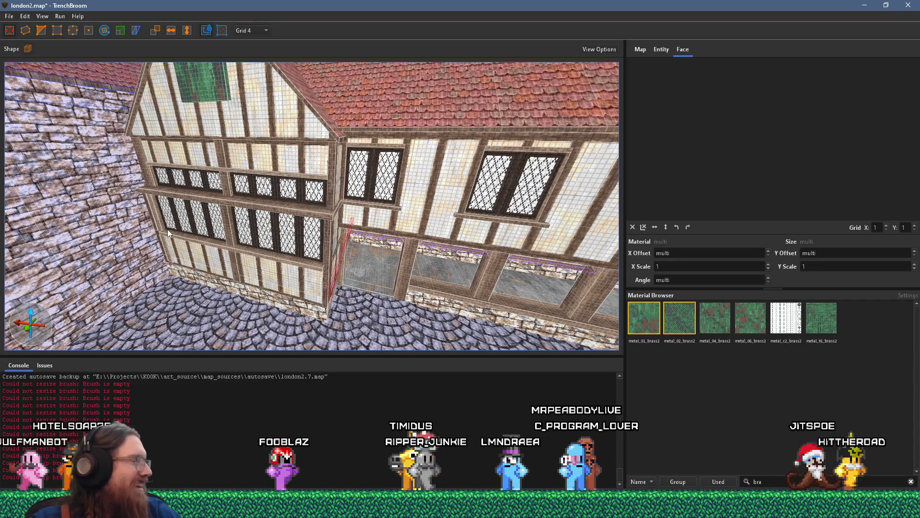
{"action": "left_click_drag", "start_coordinate": [168, 229], "coordinate": [73, 49]}
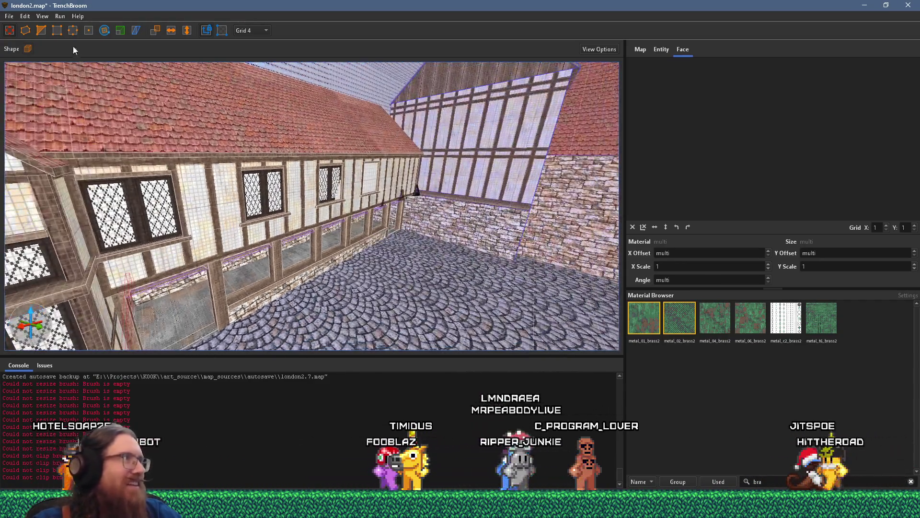
Step: Save london2.map and compile it with the qbsp profile, sending london2.bsp to the levels folder
{"action": "left_click", "coordinate": [10, 17]}
{"action": "left_click", "coordinate": [42, 62]}
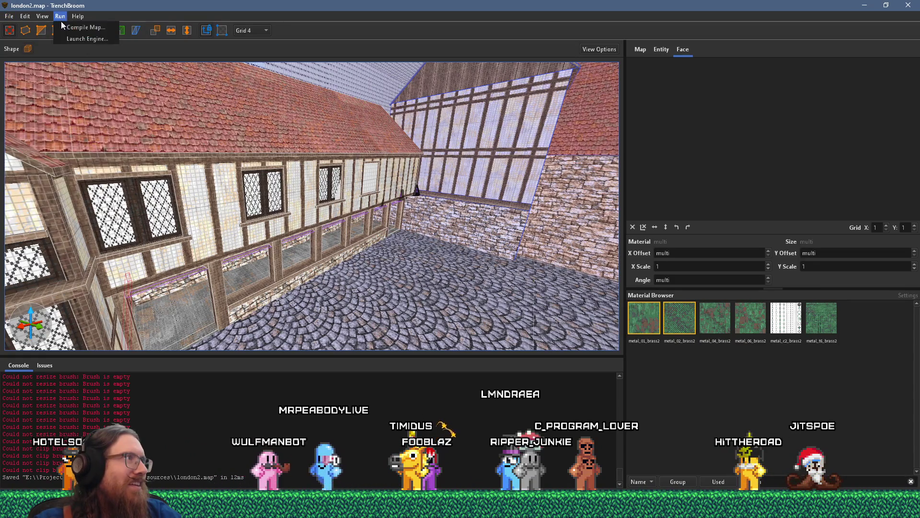
{"action": "left_click", "coordinate": [72, 27]}
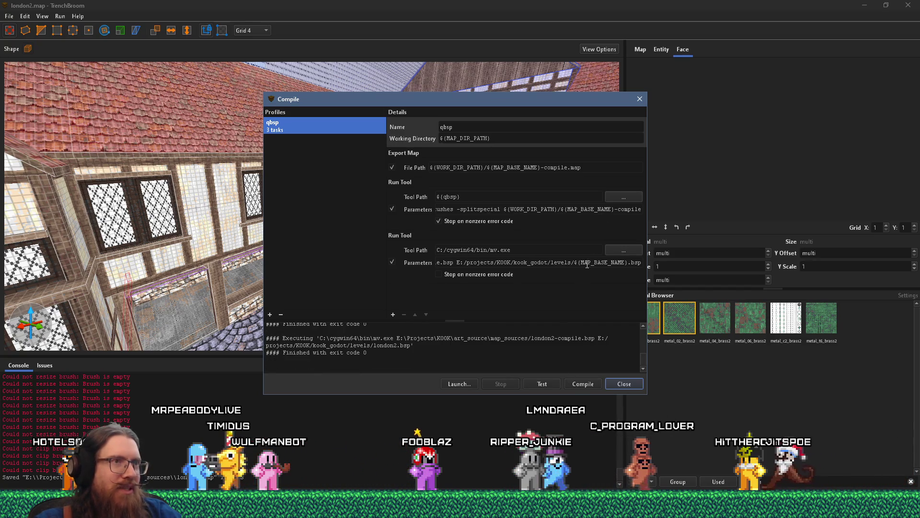
{"action": "left_click", "coordinate": [639, 99]}
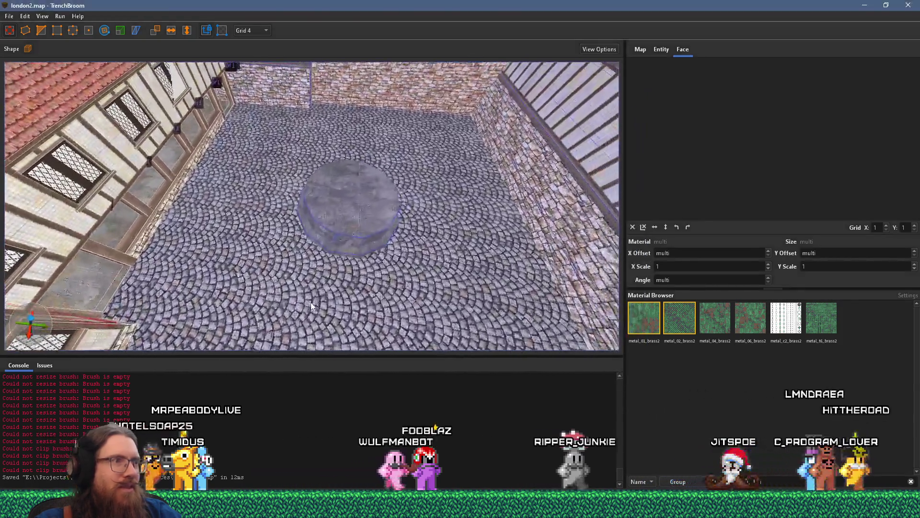
{"action": "mouse_move", "coordinate": [311, 305]}
{"action": "left_mouse_down"}
{"action": "mouse_move", "coordinate": [378, 331]}
{"action": "mouse_move", "coordinate": [335, 316]}
{"action": "mouse_move", "coordinate": [241, 309]}
{"action": "mouse_move", "coordinate": [314, 232]}
{"action": "mouse_move", "coordinate": [325, 158]}
{"action": "mouse_move", "coordinate": [351, 270]}
{"action": "left_mouse_up"}
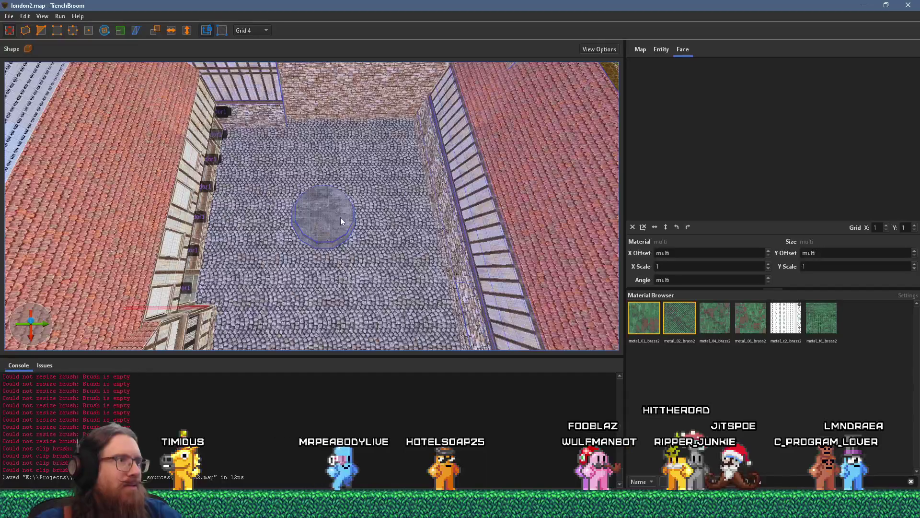
{"action": "mouse_move", "coordinate": [289, 229]}
{"action": "left_mouse_down"}
{"action": "mouse_move", "coordinate": [308, 133]}
{"action": "mouse_move", "coordinate": [382, 281]}
{"action": "mouse_move", "coordinate": [304, 218]}
{"action": "mouse_move", "coordinate": [352, 164]}
{"action": "mouse_move", "coordinate": [373, 242]}
{"action": "mouse_move", "coordinate": [356, 148]}
{"action": "mouse_move", "coordinate": [365, 256]}
{"action": "mouse_move", "coordinate": [340, 192]}
{"action": "mouse_move", "coordinate": [330, 221]}
{"action": "mouse_move", "coordinate": [319, 213]}
{"action": "mouse_move", "coordinate": [404, 223]}
{"action": "mouse_move", "coordinate": [250, 197]}
{"action": "left_mouse_up"}
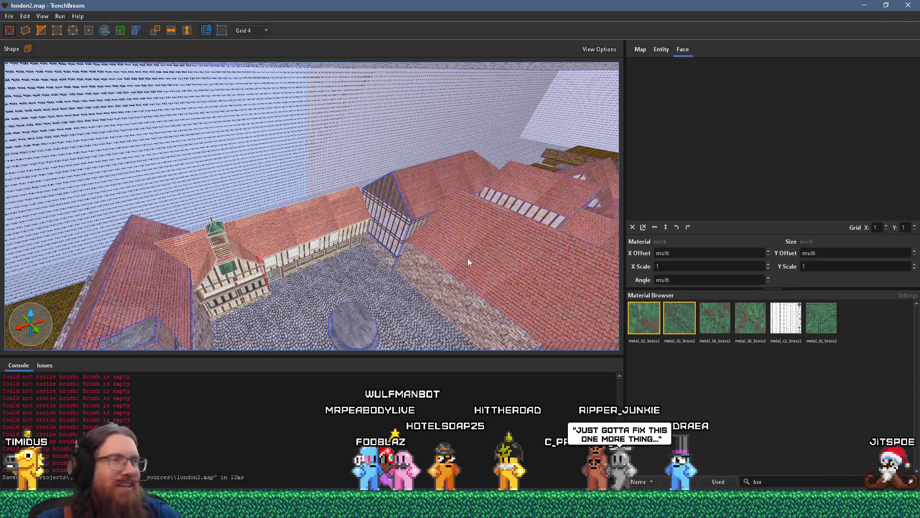
{"action": "key", "text": "alt+Tab"}
Step: Walk the courtyard past the statue and timber house, through the dark arcade and back out
{"action": "key", "text": "Tab"}
{"action": "key", "text": "Tab"}
{"action": "key", "text": "Tab"}
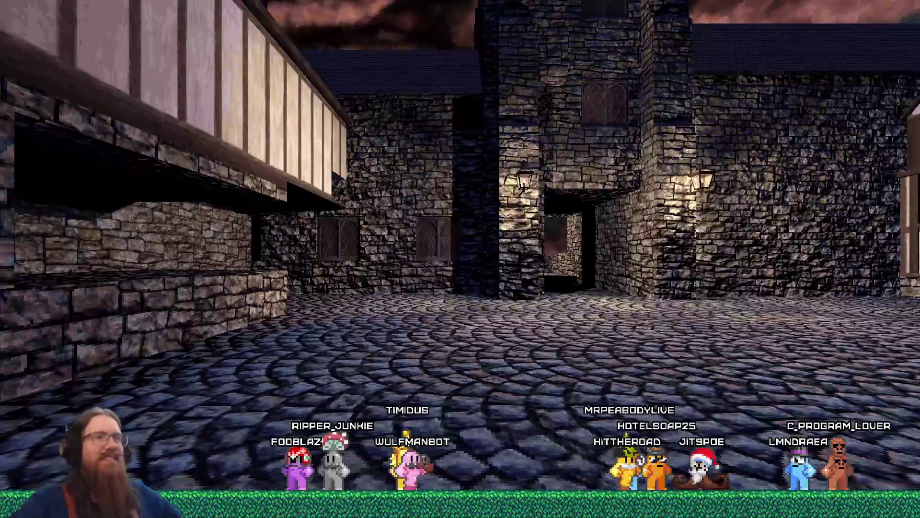
{"action": "key", "text": "w"}
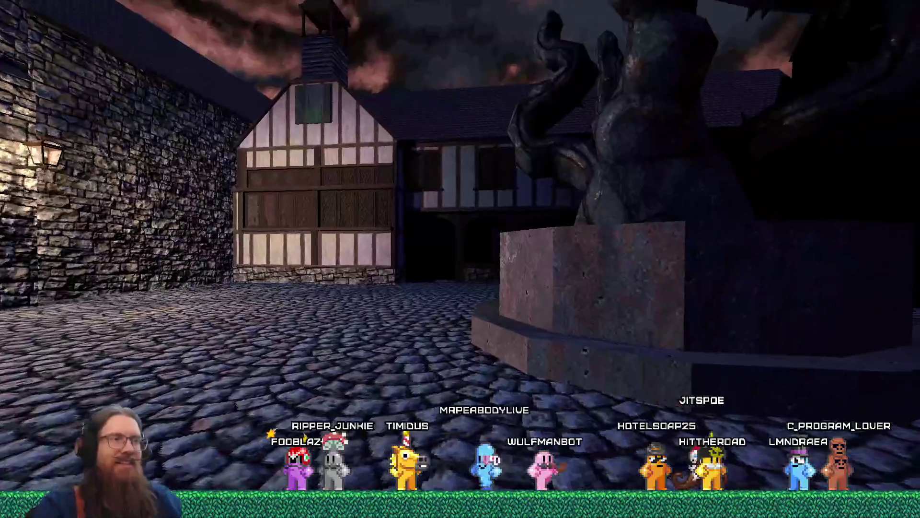
{"action": "key", "text": "w"}
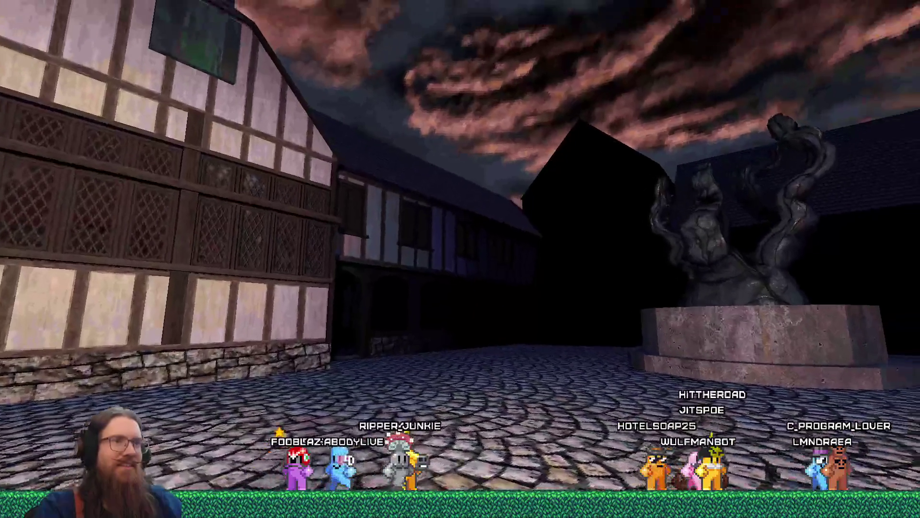
{"action": "key", "text": "d"}
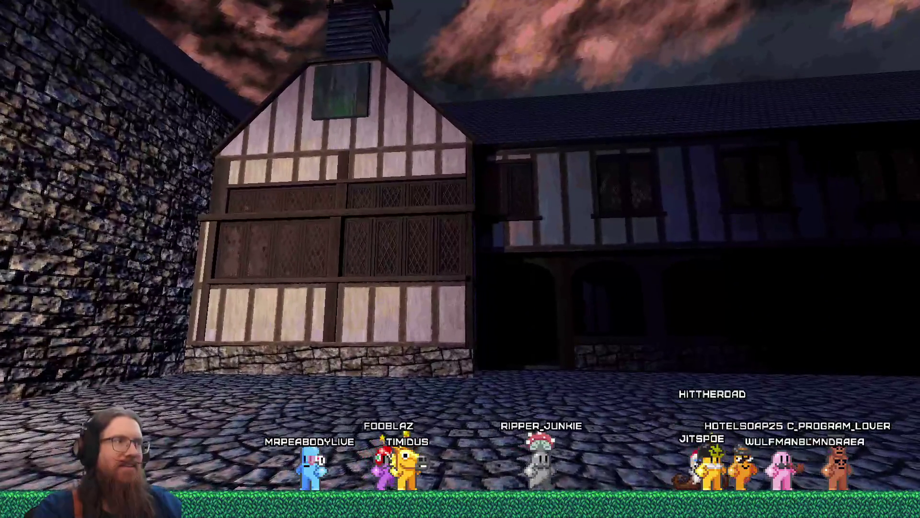
{"action": "key", "text": "w"}
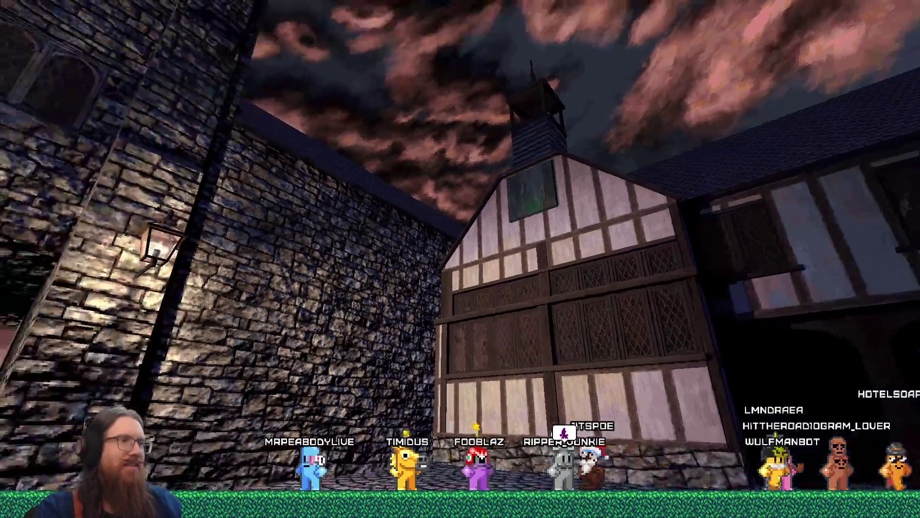
{"action": "key", "text": "s"}
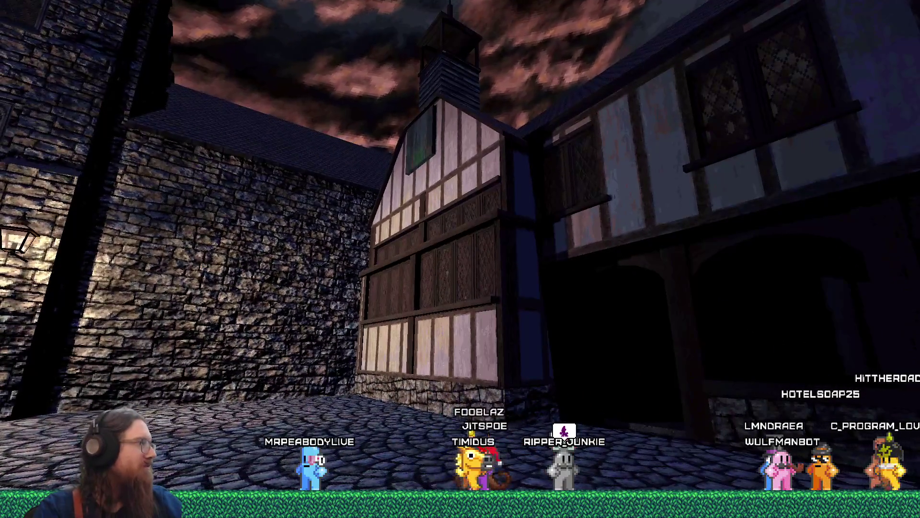
{"action": "key", "text": "Right"}
{"action": "key", "text": "w"}
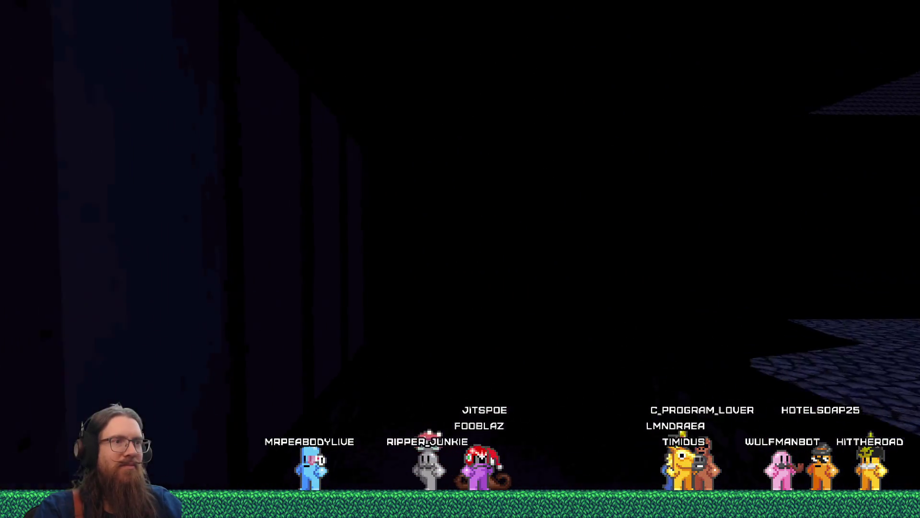
{"action": "key", "text": "Right"}
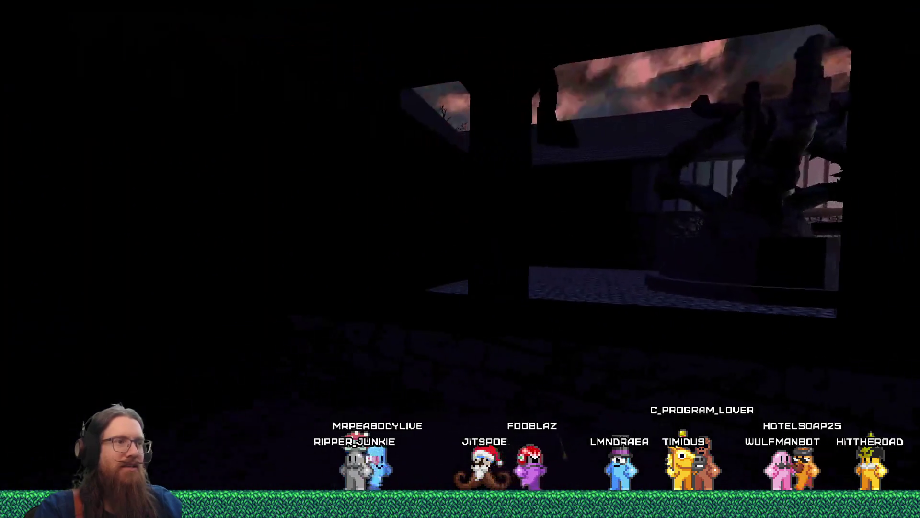
{"action": "key", "text": "w"}
{"action": "key", "text": "Right"}
{"action": "key", "text": "w"}
{"action": "key", "text": "Right"}
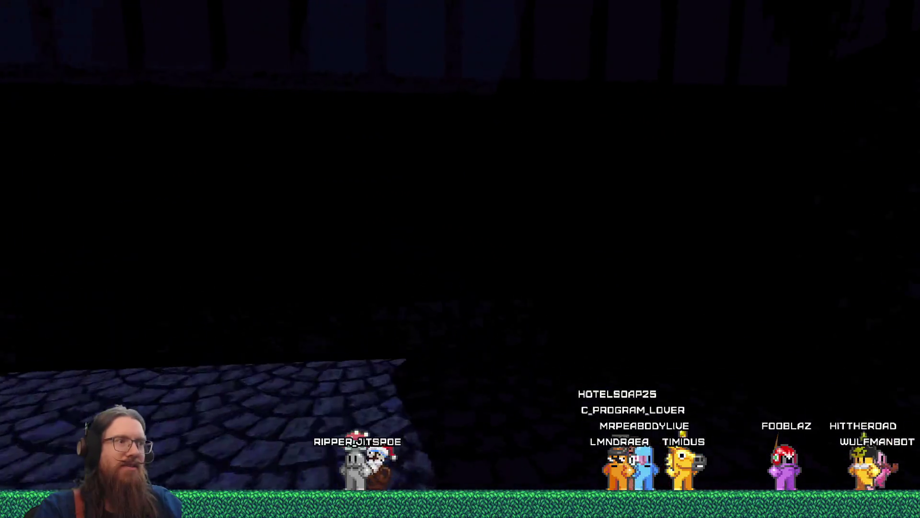
{"action": "key", "text": "Left"}
{"action": "key", "text": "w"}
{"action": "key", "text": "Left"}
{"action": "key", "text": "s"}
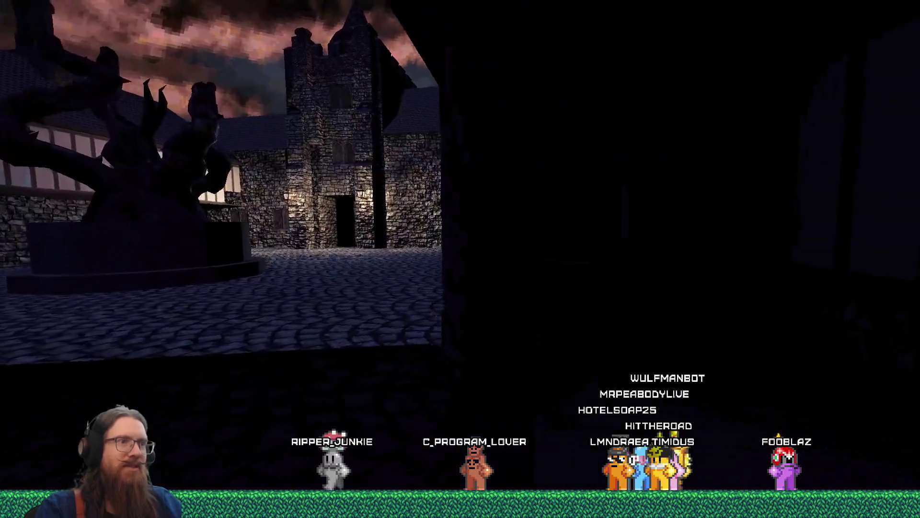
{"action": "key", "text": "s"}
{"action": "key", "text": "Left"}
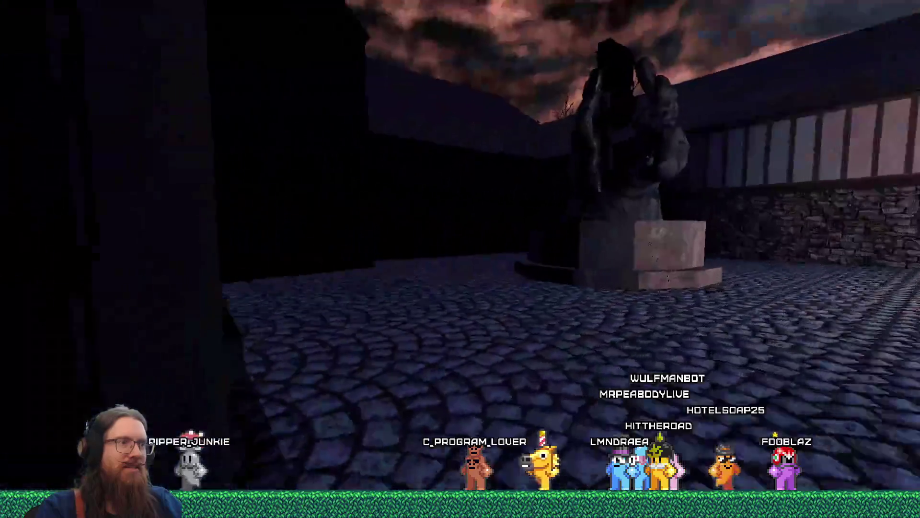
{"action": "key", "text": "s"}
{"action": "key", "text": "w"}
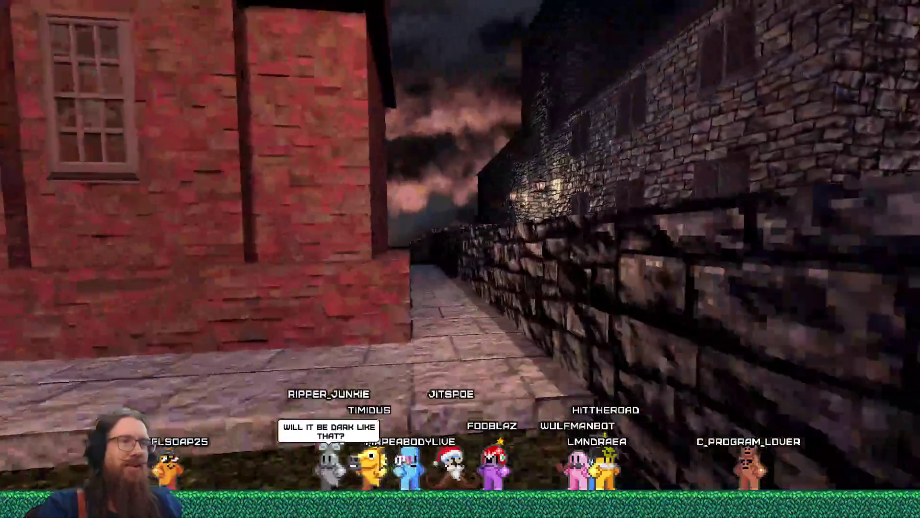
Step: Walk the alley through the stone archway and circle round to the statue pedestal
{"action": "key", "text": "w"}
{"action": "key", "text": "w"}
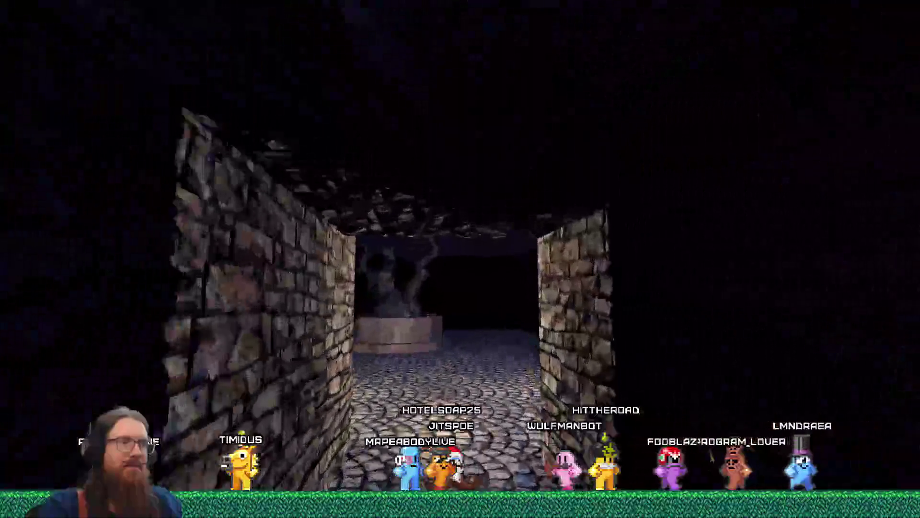
{"action": "key", "text": "w"}
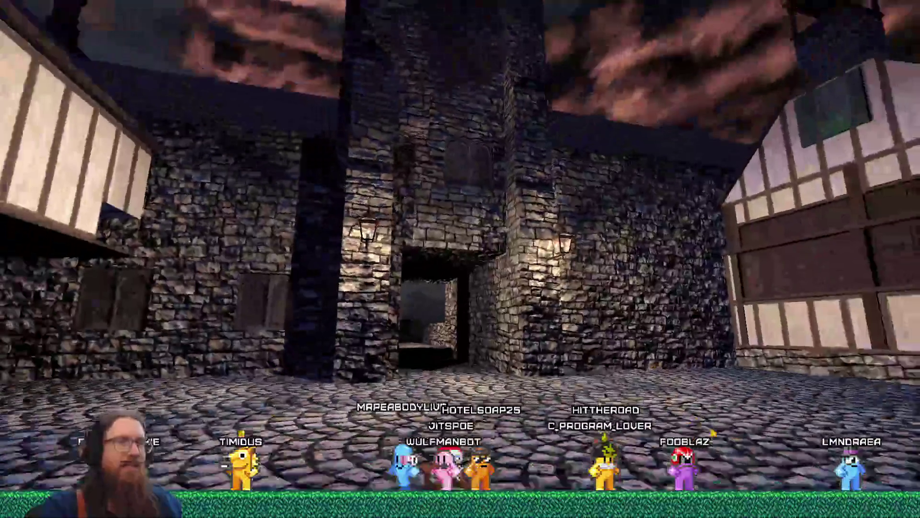
{"action": "key", "text": "w"}
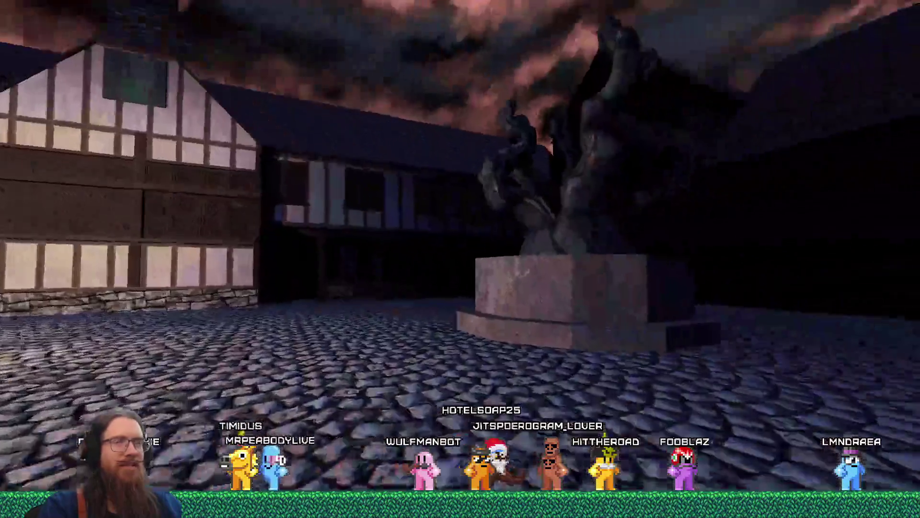
{"action": "key", "text": "w"}
{"action": "key", "text": "w"}
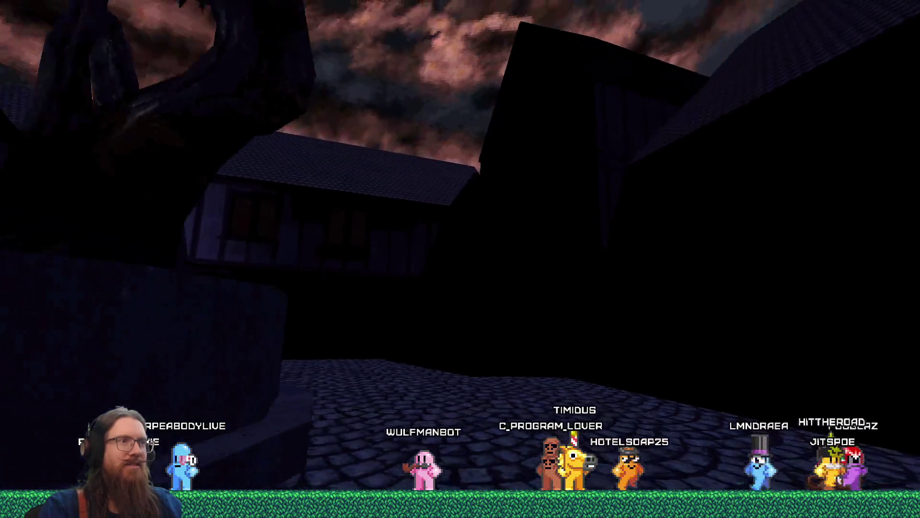
{"action": "key", "text": "w"}
Step: Quit the game by entering quit in the developer console
{"action": "key", "text": "grave"}
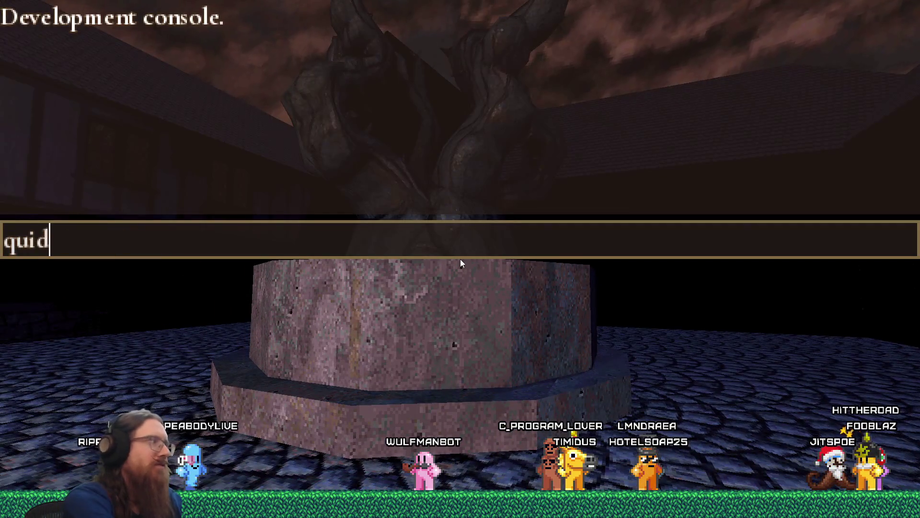
{"action": "key", "text": "BackSpace"}
{"action": "type", "text": "t"}
{"action": "key", "text": "Return"}
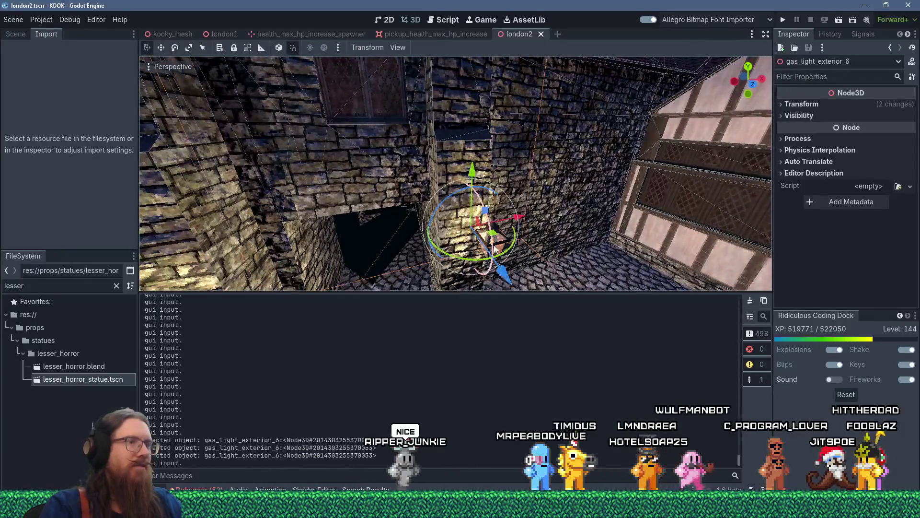
Step: Duplicate a gas light and slide the copy along the timber house wall
{"action": "mouse_move", "coordinate": [495, 248]}
{"action": "left_mouse_down"}
{"action": "mouse_move", "coordinate": [620, 252]}
{"action": "mouse_move", "coordinate": [580, 241]}
{"action": "mouse_move", "coordinate": [433, 239]}
{"action": "mouse_move", "coordinate": [450, 217]}
{"action": "mouse_move", "coordinate": [481, 215]}
{"action": "mouse_move", "coordinate": [441, 222]}
{"action": "left_mouse_up"}
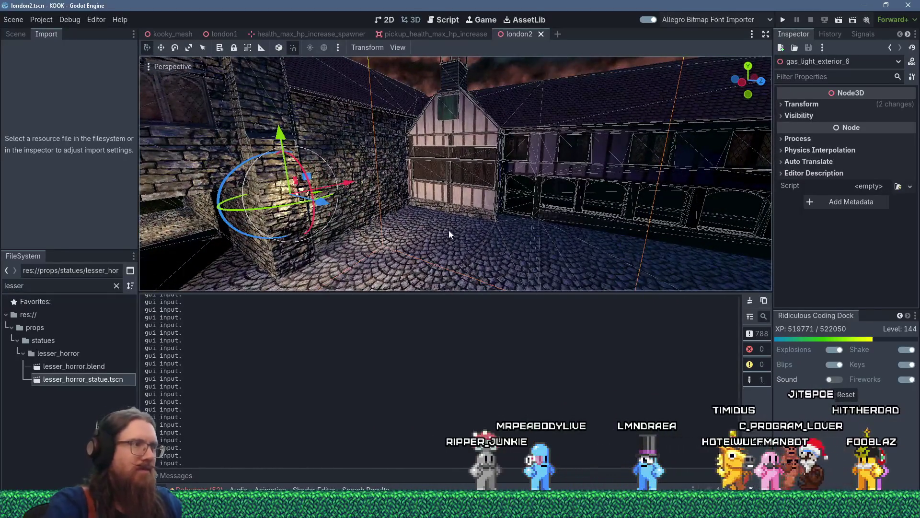
{"action": "key", "text": "ctrl+d"}
{"action": "mouse_move", "coordinate": [449, 234]}
{"action": "left_mouse_down"}
{"action": "mouse_move", "coordinate": [506, 223]}
{"action": "mouse_move", "coordinate": [426, 222]}
{"action": "mouse_move", "coordinate": [729, 234]}
{"action": "mouse_move", "coordinate": [502, 219]}
{"action": "mouse_move", "coordinate": [521, 272]}
{"action": "mouse_move", "coordinate": [449, 267]}
{"action": "mouse_move", "coordinate": [472, 194]}
{"action": "mouse_move", "coordinate": [502, 182]}
{"action": "left_mouse_up"}
{"action": "scroll", "coordinate": [521, 272], "scroll_direction": "down", "scroll_amount": 2}
{"action": "mouse_move", "coordinate": [471, 250]}
{"action": "left_mouse_down"}
{"action": "mouse_move", "coordinate": [449, 249]}
{"action": "mouse_move", "coordinate": [472, 219]}
{"action": "mouse_move", "coordinate": [547, 169]}
{"action": "mouse_move", "coordinate": [551, 87]}
{"action": "mouse_move", "coordinate": [580, 151]}
{"action": "mouse_move", "coordinate": [600, 149]}
{"action": "left_mouse_up"}
{"action": "scroll", "coordinate": [547, 169], "scroll_direction": "up", "scroll_amount": 2}
{"action": "scroll", "coordinate": [543, 105], "scroll_direction": "up", "scroll_amount": 2}
{"action": "mouse_move", "coordinate": [600, 150]}
{"action": "left_mouse_down"}
{"action": "mouse_move", "coordinate": [521, 166]}
{"action": "mouse_move", "coordinate": [483, 145]}
{"action": "left_mouse_up"}
{"action": "scroll", "coordinate": [527, 171], "scroll_direction": "down", "scroll_amount": 2}
{"action": "mouse_move", "coordinate": [527, 171]}
{"action": "left_mouse_down"}
{"action": "mouse_move", "coordinate": [401, 171]}
{"action": "mouse_move", "coordinate": [339, 186]}
{"action": "mouse_move", "coordinate": [374, 201]}
{"action": "mouse_move", "coordinate": [436, 197]}
{"action": "left_mouse_up"}
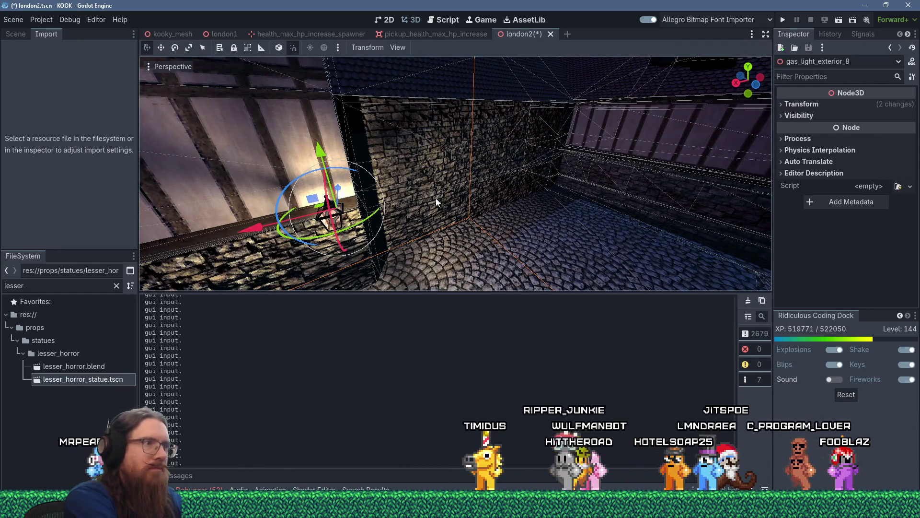
Step: Duplicate another gas light, place it at the wall corner and rotate it about its vertical axis
{"action": "key", "text": "ctrl+d"}
{"action": "left_click_drag", "start_coordinate": [284, 243], "coordinate": [322, 231]}
{"action": "left_click_drag", "start_coordinate": [326, 198], "coordinate": [538, 211]}
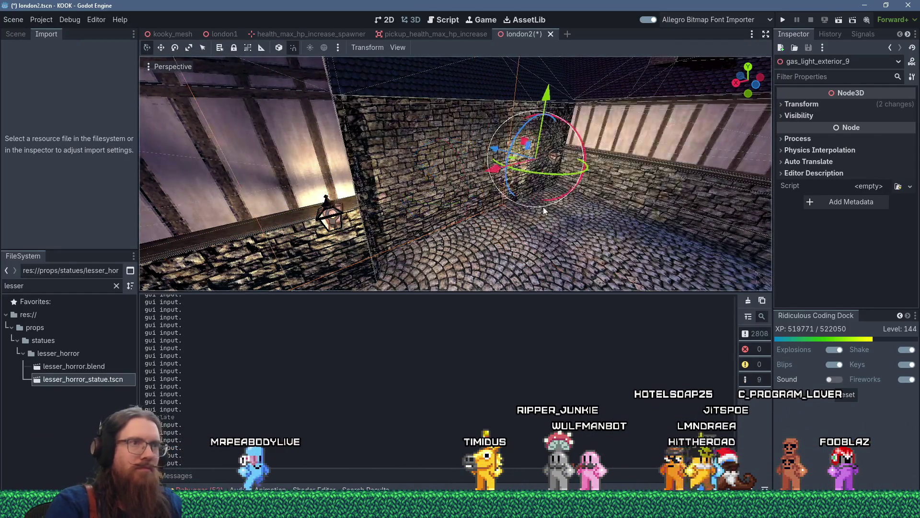
{"action": "left_click_drag", "start_coordinate": [569, 180], "coordinate": [499, 180]}
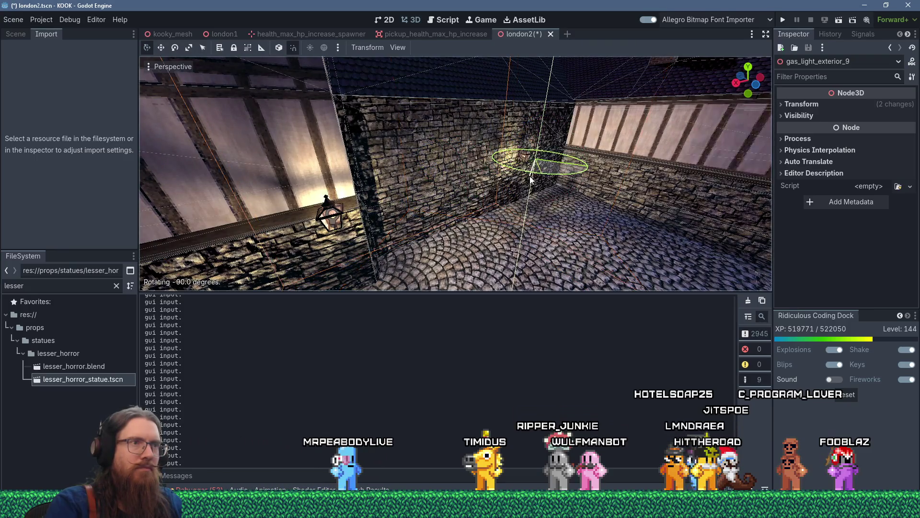
{"action": "scroll", "coordinate": [508, 214], "scroll_direction": "up", "scroll_amount": 5}
{"action": "mouse_move", "coordinate": [560, 247]}
{"action": "left_mouse_down"}
{"action": "mouse_move", "coordinate": [450, 236]}
{"action": "mouse_move", "coordinate": [594, 196]}
{"action": "mouse_move", "coordinate": [628, 167]}
{"action": "mouse_move", "coordinate": [638, 188]}
{"action": "mouse_move", "coordinate": [556, 122]}
{"action": "mouse_move", "coordinate": [675, 130]}
{"action": "mouse_move", "coordinate": [616, 144]}
{"action": "left_mouse_up"}
{"action": "scroll", "coordinate": [675, 130], "scroll_direction": "up", "scroll_amount": 3}
{"action": "left_click_drag", "start_coordinate": [557, 189], "coordinate": [537, 190]}
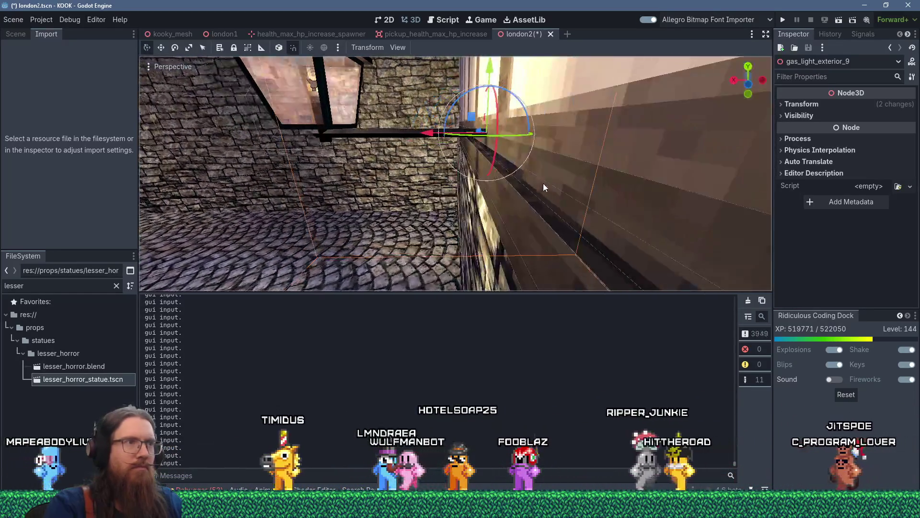
{"action": "mouse_move", "coordinate": [434, 136]}
{"action": "left_mouse_down"}
{"action": "mouse_move", "coordinate": [469, 136]}
{"action": "mouse_move", "coordinate": [261, 170]}
{"action": "mouse_move", "coordinate": [623, 172]}
{"action": "left_mouse_up"}
{"action": "scroll", "coordinate": [545, 190], "scroll_direction": "up", "scroll_amount": 3}
{"action": "mouse_move", "coordinate": [545, 191]}
{"action": "left_mouse_down"}
{"action": "mouse_move", "coordinate": [499, 177]}
{"action": "mouse_move", "coordinate": [531, 191]}
{"action": "mouse_move", "coordinate": [494, 206]}
{"action": "mouse_move", "coordinate": [452, 246]}
{"action": "mouse_move", "coordinate": [412, 242]}
{"action": "mouse_move", "coordinate": [322, 174]}
{"action": "mouse_move", "coordinate": [510, 230]}
{"action": "left_mouse_up"}
{"action": "scroll", "coordinate": [411, 242], "scroll_direction": "up", "scroll_amount": 2}
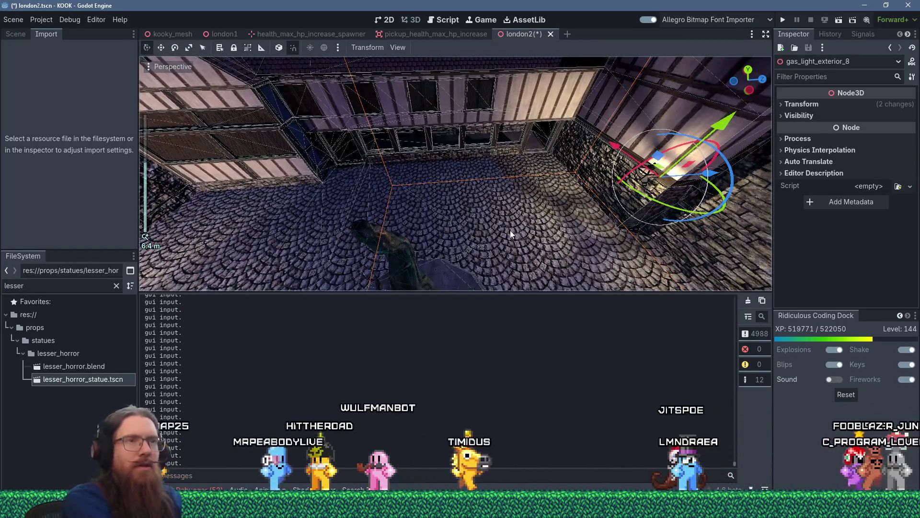
Step: Reposition gas_light_exterior_10 on the timber arcade wall near the statue, then save and launch
{"action": "left_click", "coordinate": [691, 192]}
{"action": "mouse_move", "coordinate": [711, 176]}
{"action": "left_mouse_down"}
{"action": "mouse_move", "coordinate": [345, 237]}
{"action": "mouse_move", "coordinate": [299, 154]}
{"action": "left_mouse_up"}
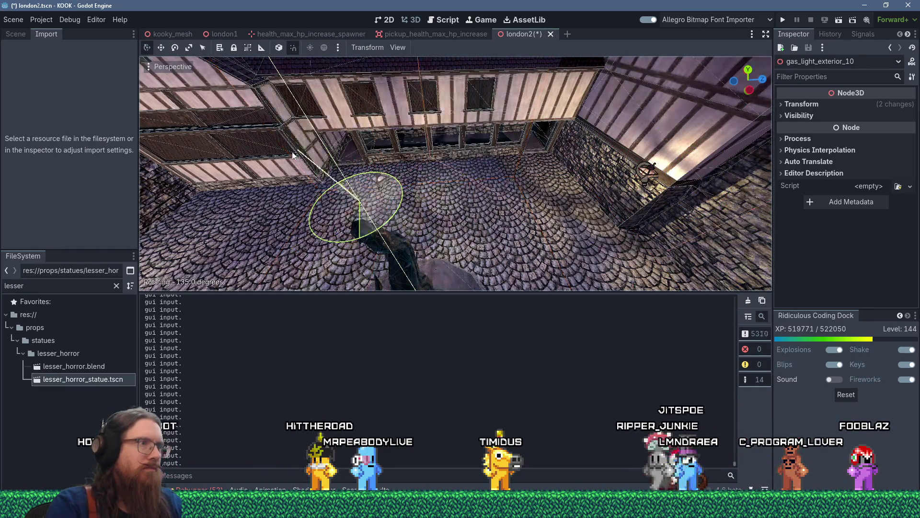
{"action": "scroll", "coordinate": [354, 167], "scroll_direction": "up", "scroll_amount": 3}
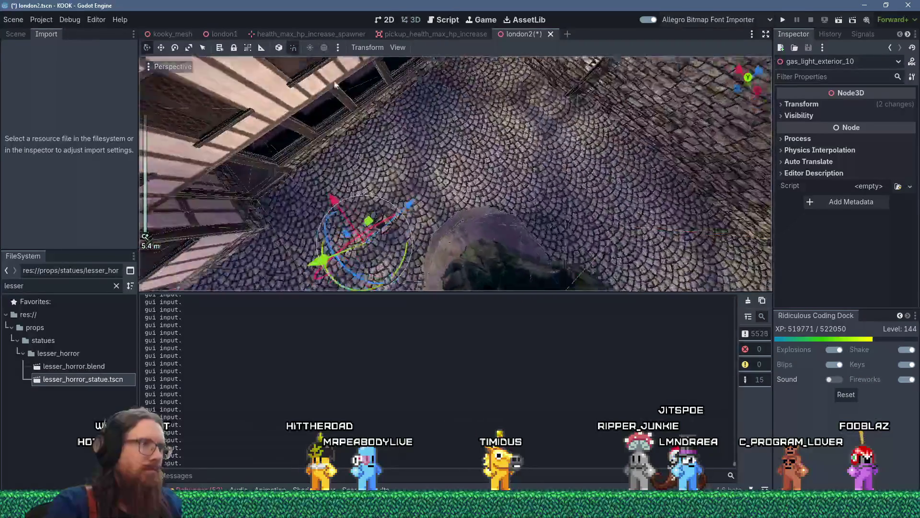
{"action": "left_click_drag", "start_coordinate": [344, 205], "coordinate": [314, 86]}
{"action": "scroll", "coordinate": [483, 142], "scroll_direction": "up", "scroll_amount": 2}
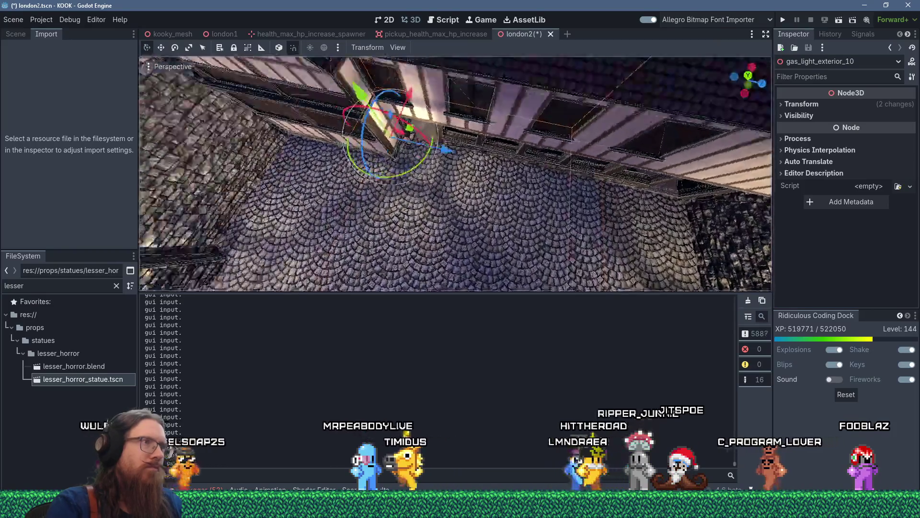
{"action": "mouse_move", "coordinate": [483, 144]}
{"action": "left_mouse_down"}
{"action": "mouse_move", "coordinate": [520, 255]}
{"action": "mouse_move", "coordinate": [485, 57]}
{"action": "mouse_move", "coordinate": [537, 203]}
{"action": "mouse_move", "coordinate": [525, 240]}
{"action": "mouse_move", "coordinate": [478, 219]}
{"action": "mouse_move", "coordinate": [479, 231]}
{"action": "mouse_move", "coordinate": [458, 139]}
{"action": "mouse_move", "coordinate": [429, 141]}
{"action": "mouse_move", "coordinate": [493, 76]}
{"action": "mouse_move", "coordinate": [505, 105]}
{"action": "left_mouse_up"}
{"action": "scroll", "coordinate": [457, 139], "scroll_direction": "up", "scroll_amount": 2}
{"action": "scroll", "coordinate": [457, 139], "scroll_direction": "up", "scroll_amount": 2}
{"action": "mouse_move", "coordinate": [436, 189]}
{"action": "left_mouse_down"}
{"action": "mouse_move", "coordinate": [455, 209]}
{"action": "mouse_move", "coordinate": [396, 271]}
{"action": "mouse_move", "coordinate": [374, 262]}
{"action": "left_mouse_up"}
{"action": "mouse_move", "coordinate": [376, 217]}
{"action": "left_mouse_down"}
{"action": "mouse_move", "coordinate": [398, 268]}
{"action": "mouse_move", "coordinate": [286, 213]}
{"action": "left_mouse_up"}
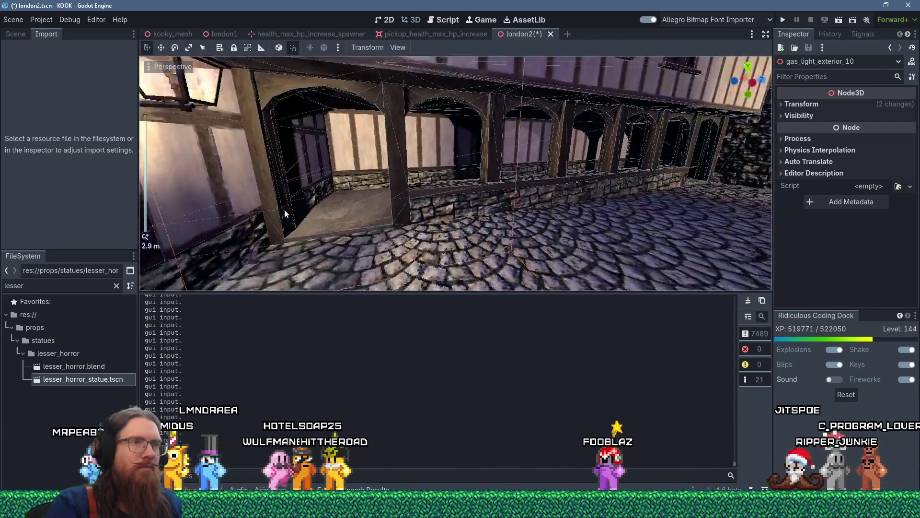
{"action": "scroll", "coordinate": [285, 213], "scroll_direction": "down", "scroll_amount": 10}
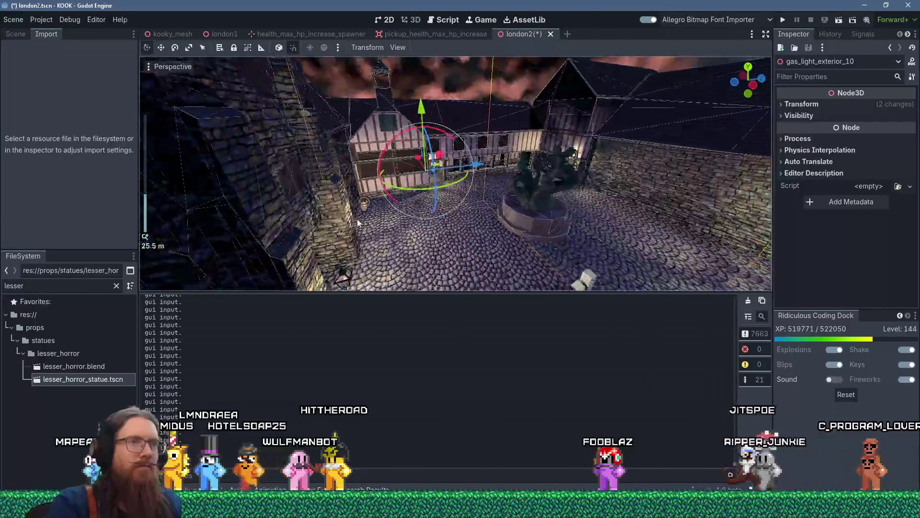
{"action": "mouse_move", "coordinate": [357, 223]}
{"action": "left_mouse_down"}
{"action": "mouse_move", "coordinate": [431, 234]}
{"action": "mouse_move", "coordinate": [316, 218]}
{"action": "left_mouse_up"}
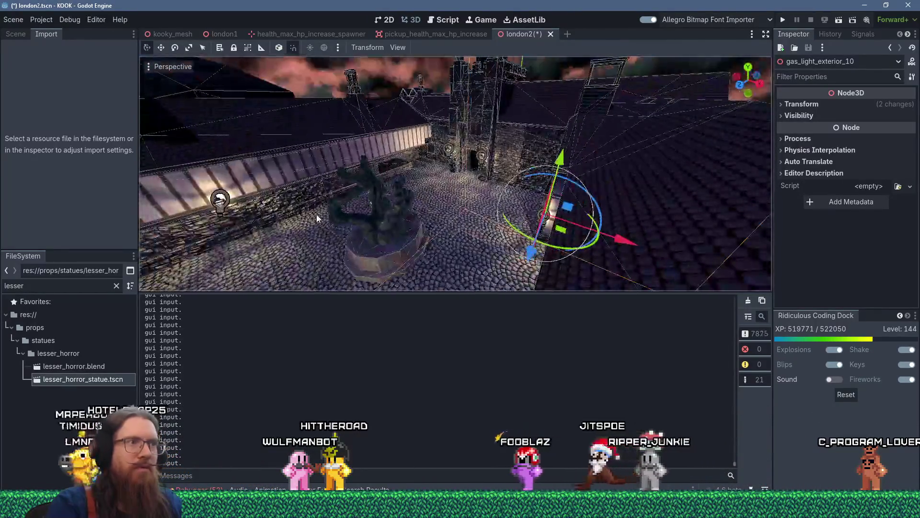
{"action": "key", "text": "F5"}
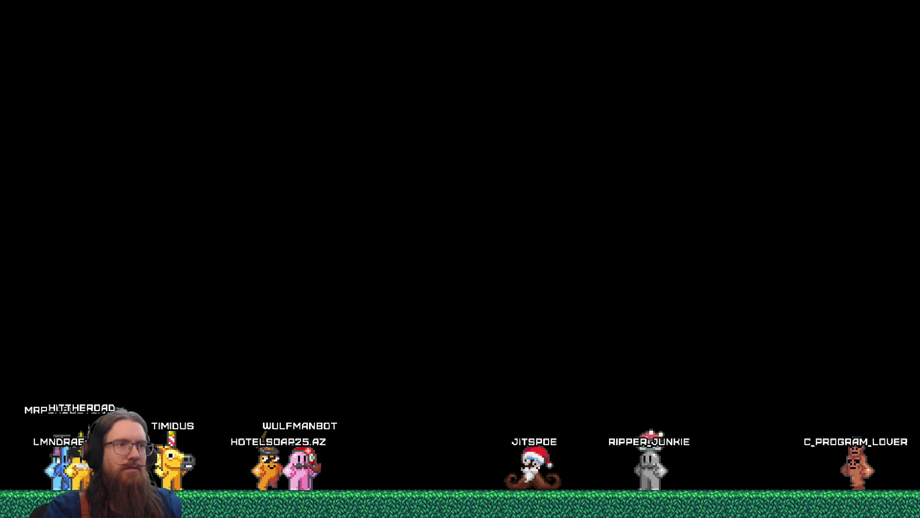
Step: Walk from the statue base through the timbered arcade corridor and back into the courtyard
{"action": "key", "text": "w"}
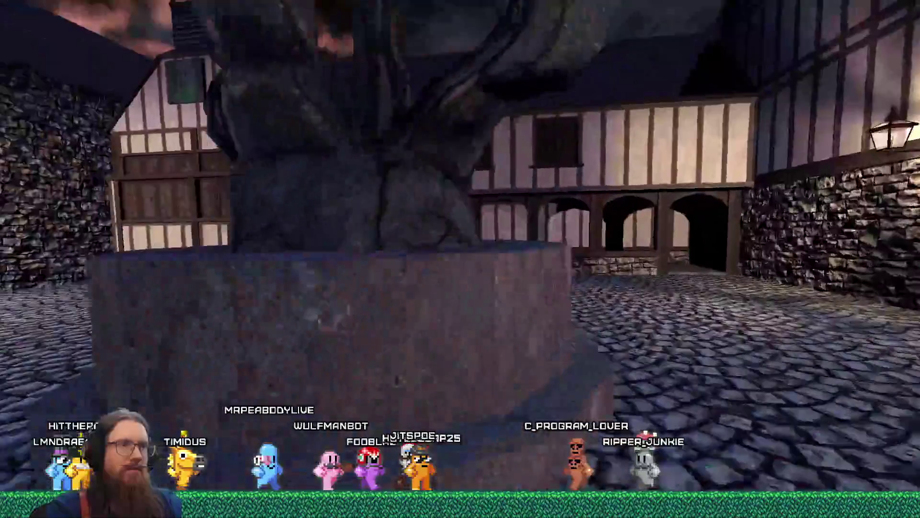
{"action": "key", "text": "w"}
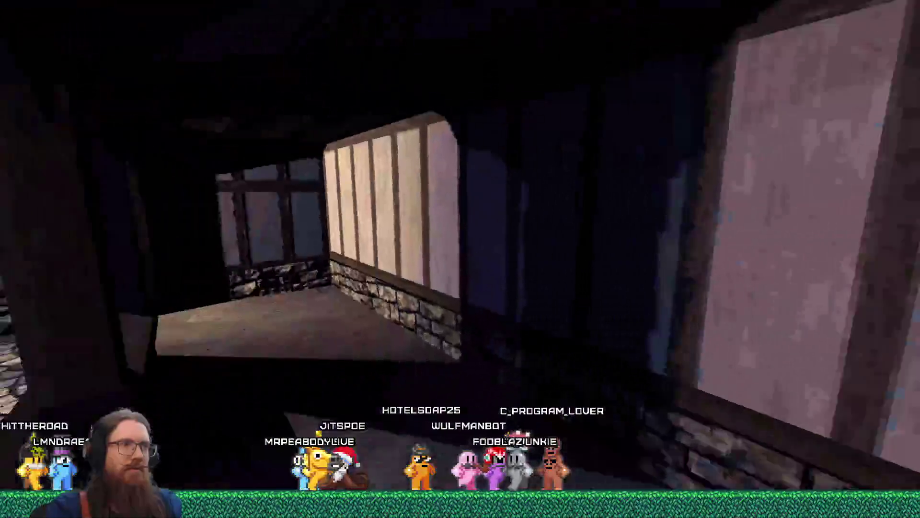
{"action": "key", "text": "w"}
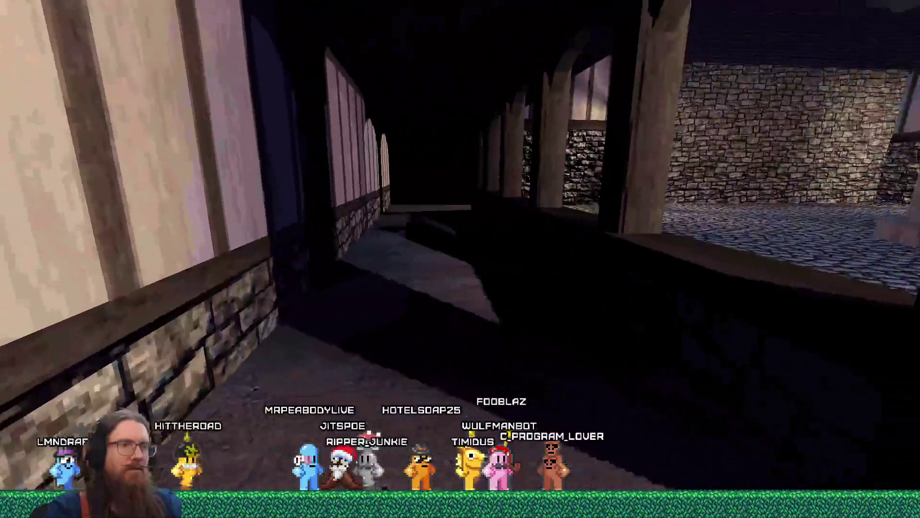
{"action": "key", "text": "w"}
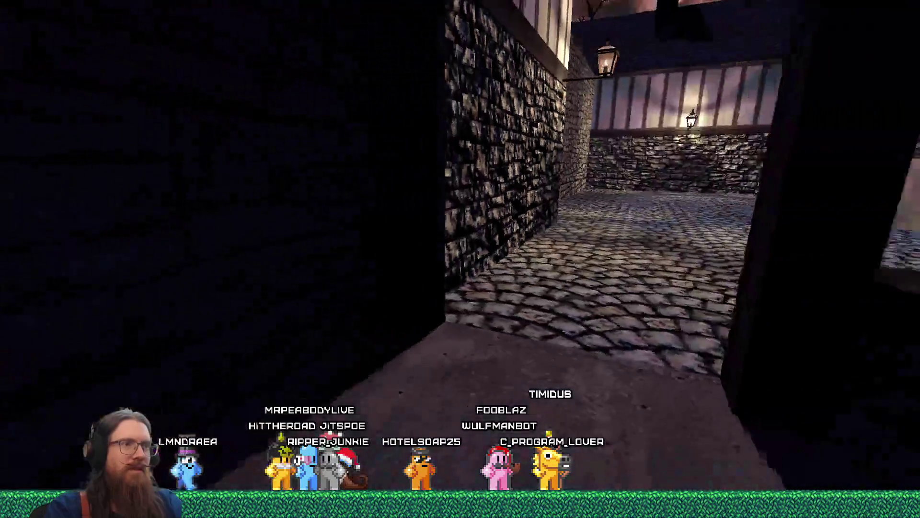
{"action": "key", "text": "w"}
{"action": "key", "text": "w"}
{"action": "key", "text": "w"}
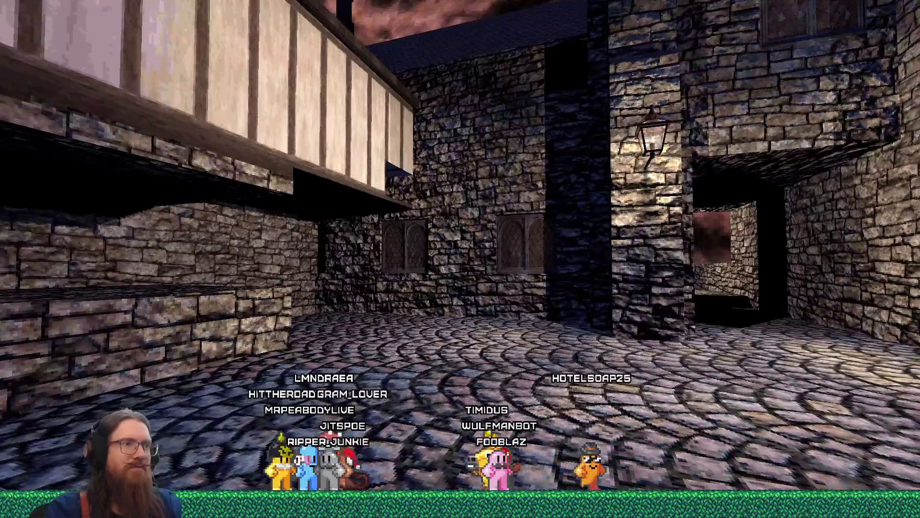
{"action": "key", "text": "w"}
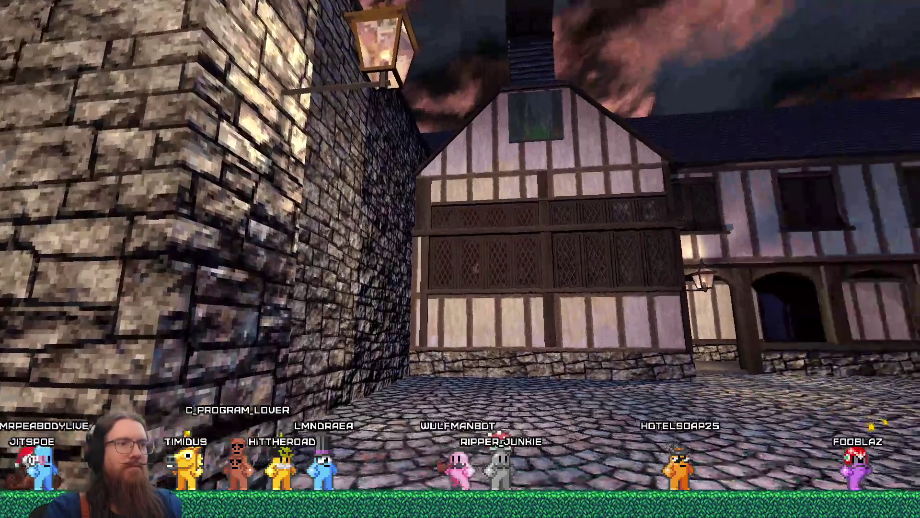
Step: Walk along the street by the timbered building and circle past the statue
{"action": "key", "text": "Left"}
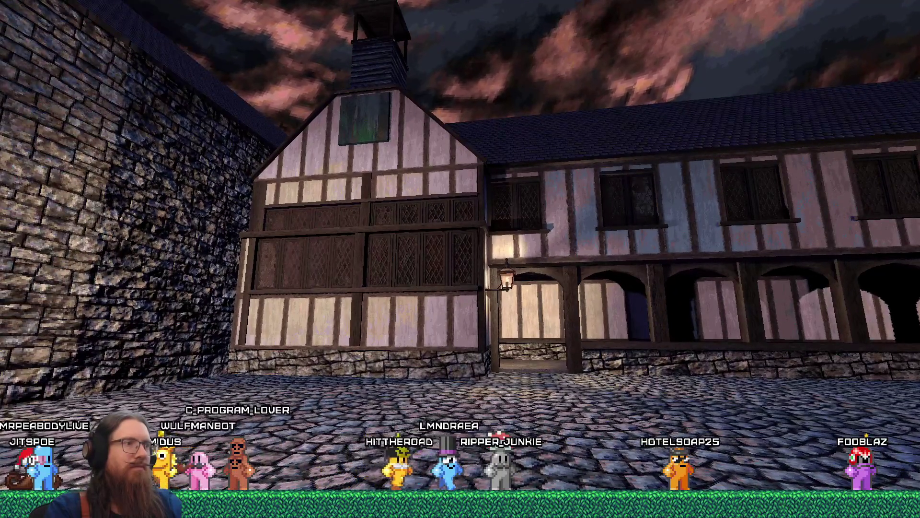
{"action": "key", "text": "Up"}
{"action": "key", "text": "Right"}
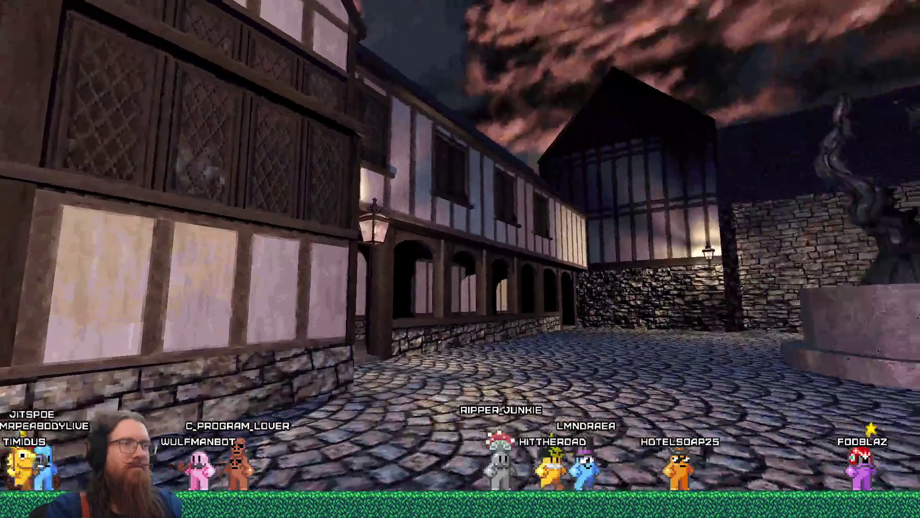
{"action": "key", "text": "Up"}
{"action": "key", "text": "Left"}
{"action": "key", "text": "Down"}
{"action": "key", "text": "Left"}
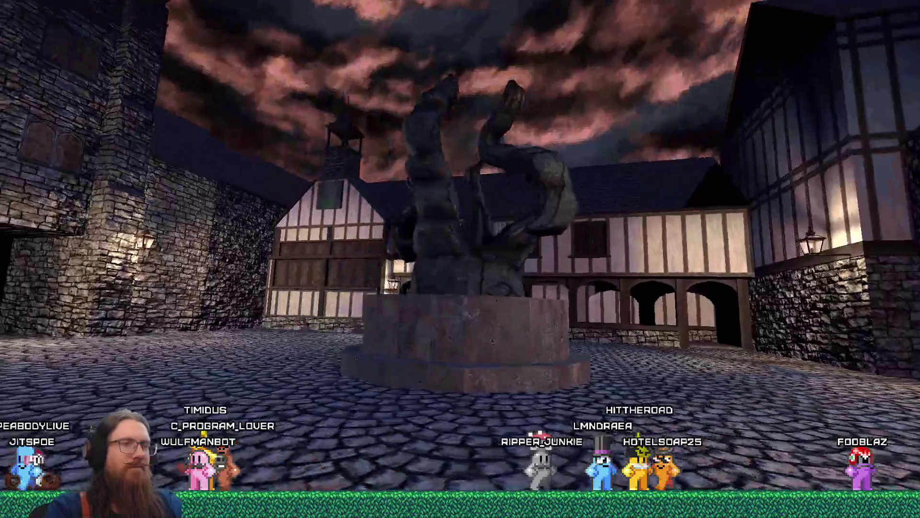
{"action": "key", "text": "Left"}
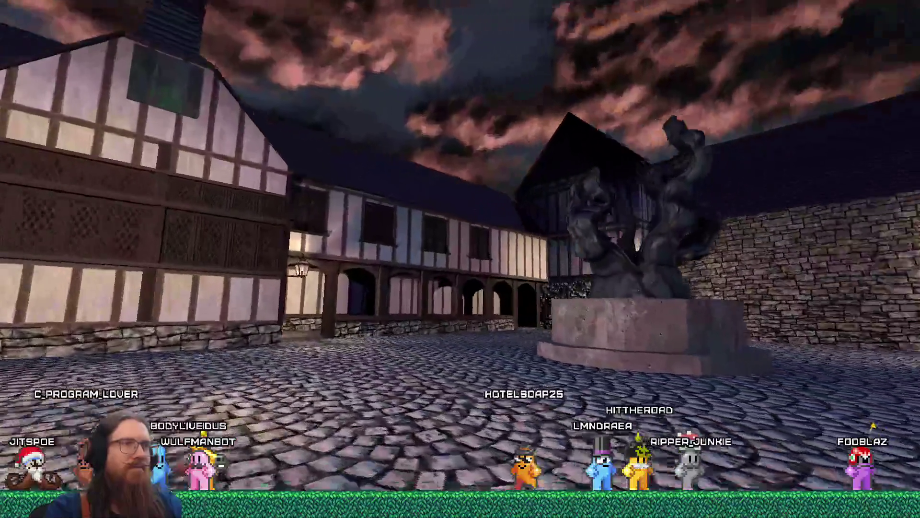
{"action": "key", "text": "Right"}
{"action": "key", "text": "Up"}
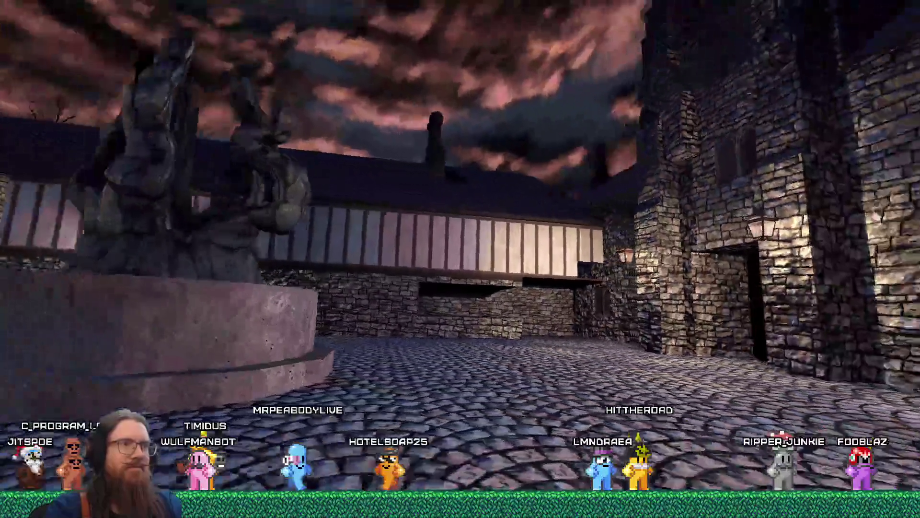
{"action": "key", "text": "Left"}
{"action": "key", "text": "Right"}
Step: Exit the game with the quit console command
{"action": "key", "text": "grave"}
{"action": "type", "text": "quit"}
{"action": "key", "text": "Return"}
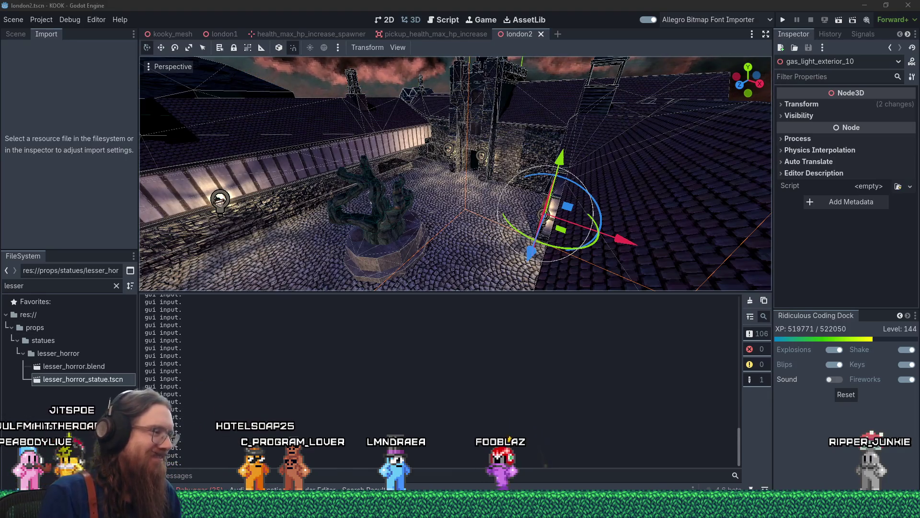
Step: Briefly bring up the Ightham Mote block plan, then switch away from it
{"action": "mouse_move", "coordinate": [460, 509]}
{"action": "left_click", "coordinate": [886, 468]}
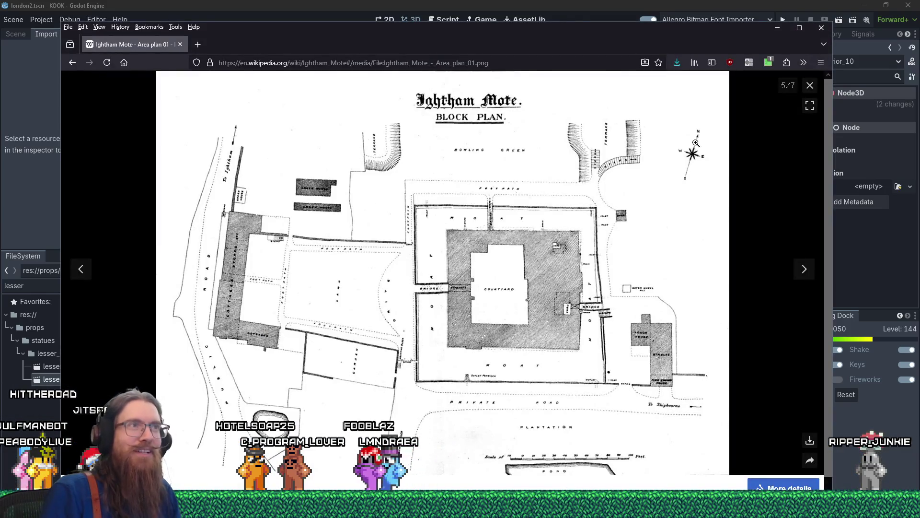
{"action": "key", "text": "alt+Tab"}
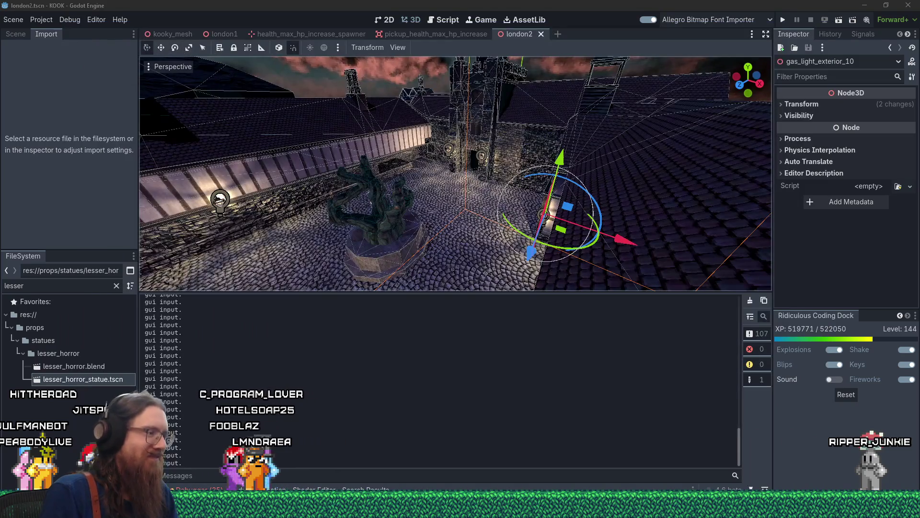
Step: Bring Firefox forward and load twitch in a new tab
{"action": "mouse_move", "coordinate": [460, 509]}
{"action": "left_click", "coordinate": [881, 465]}
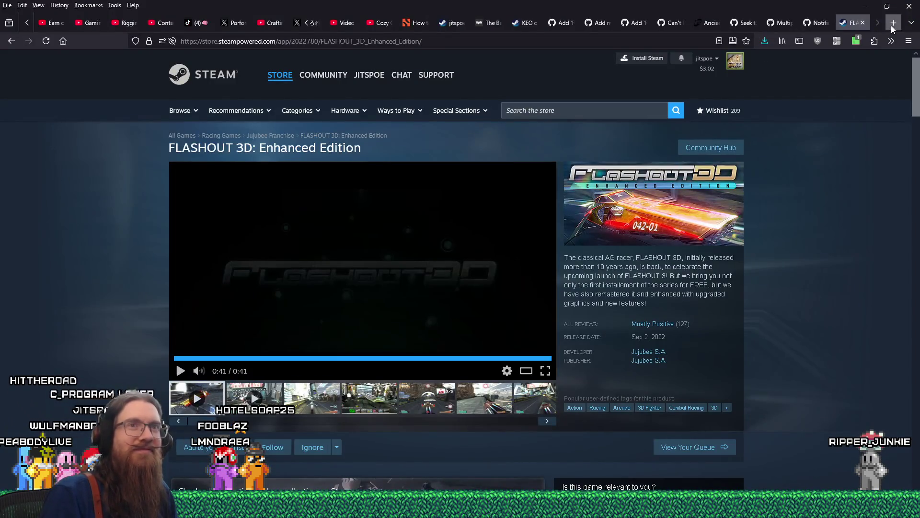
{"action": "left_click", "coordinate": [893, 25]}
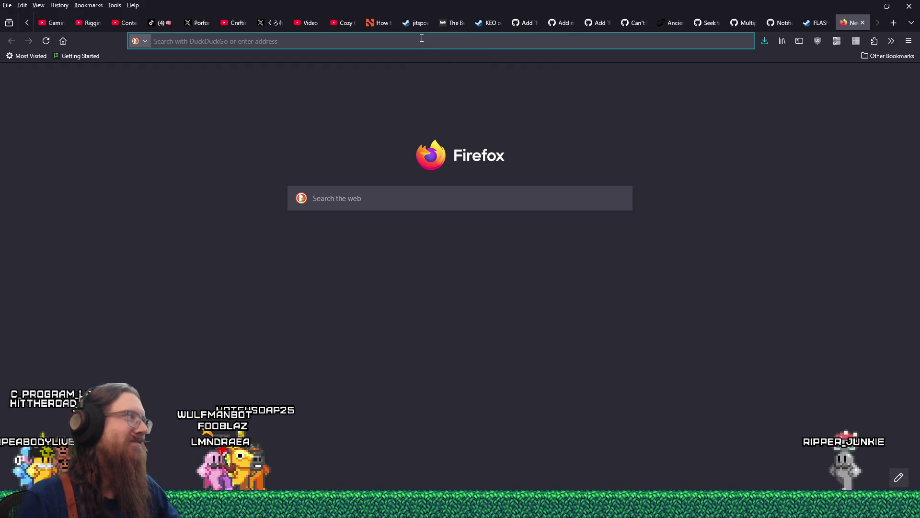
{"action": "left_click", "coordinate": [408, 42]}
{"action": "type", "text": "twitch.tv/"}
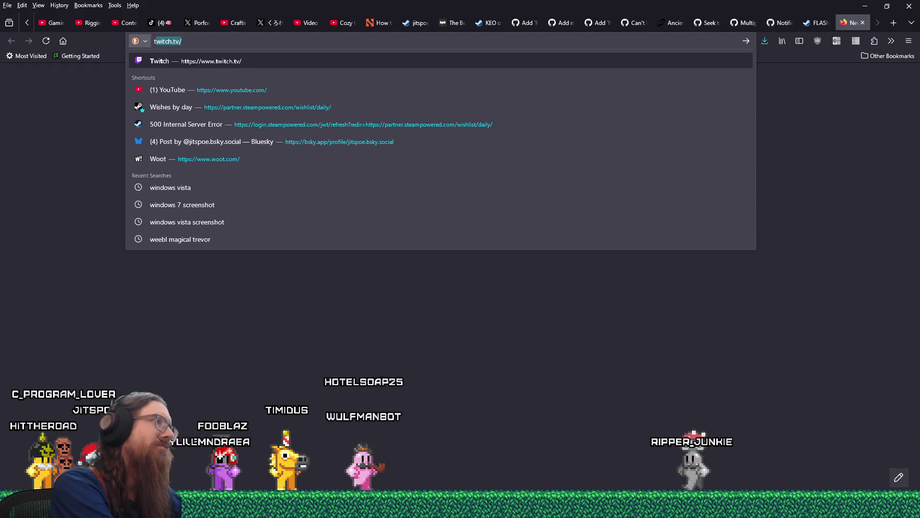
{"action": "key", "text": "Return"}
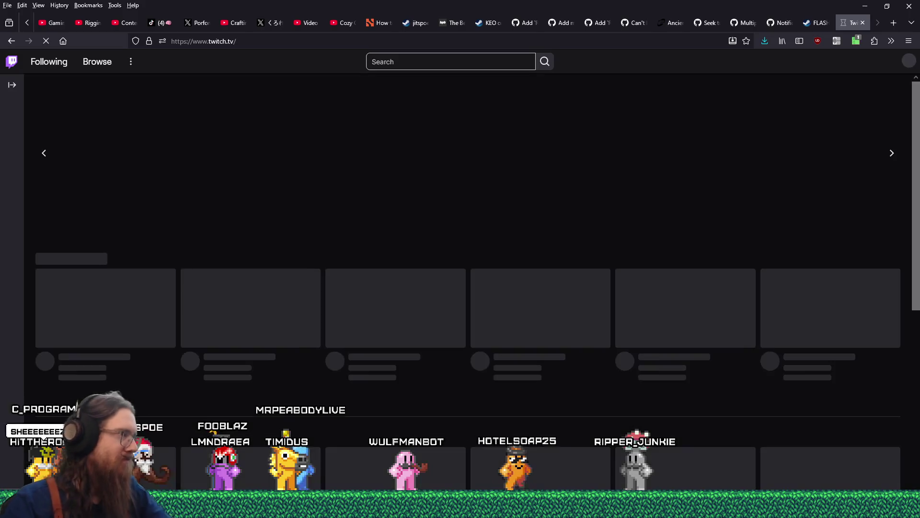